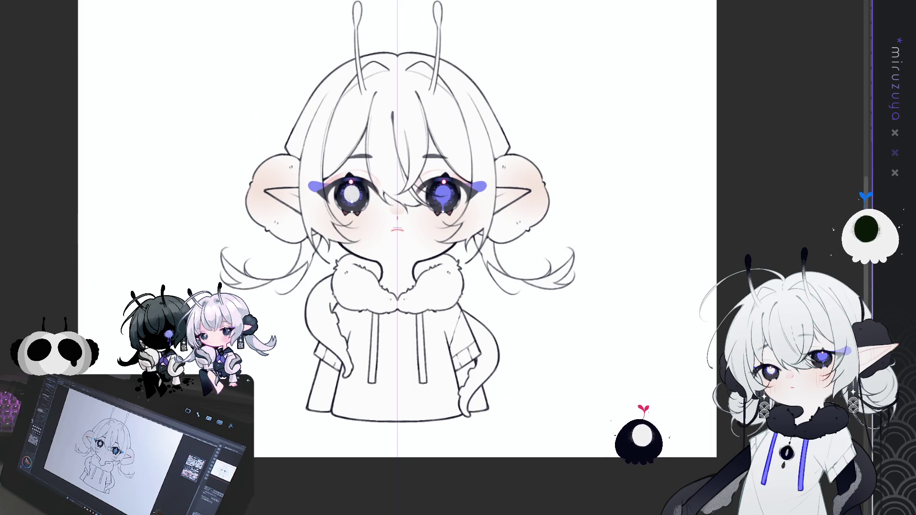
# Scroll to bring up the teal-haired girl sitting in the red armchair.
pyautogui.scroll(5, 388, 205)
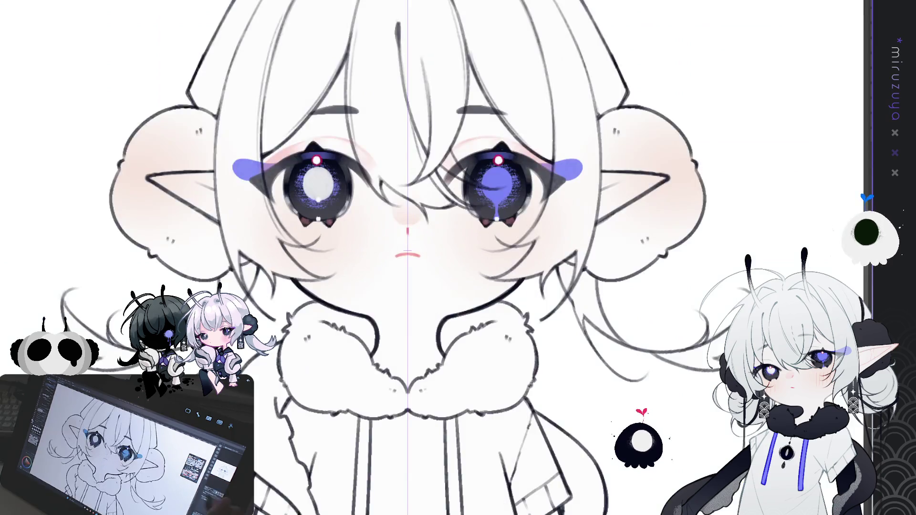
pyautogui.scroll(-1, 382, 258)
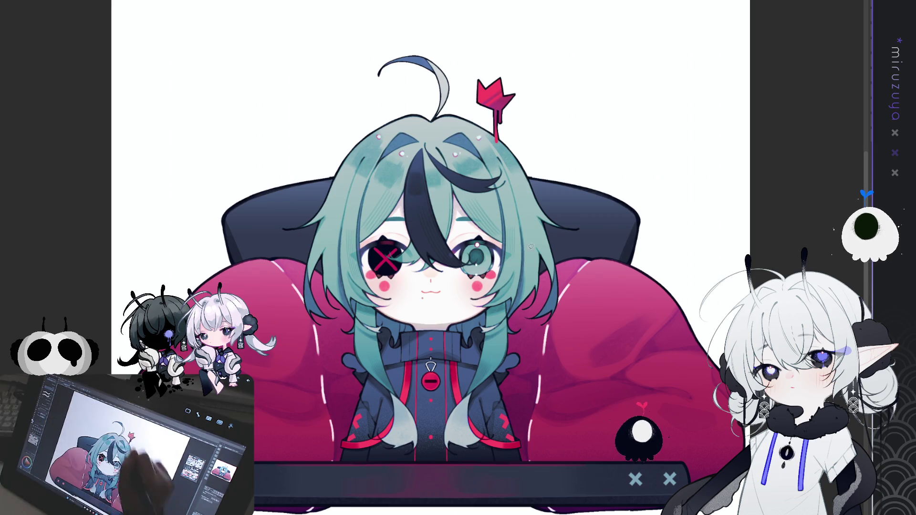
# Lasso the area around the white-haired chibi's chin and fur collar.
pyautogui.moveTo(525, 317); pyautogui.dragTo(522, 329)
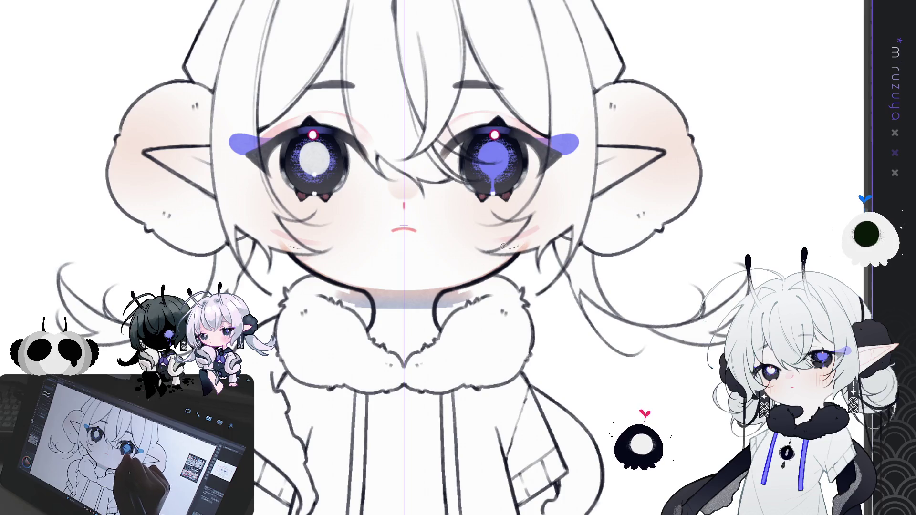
# Lasso and delete the blush on both cheeks, then undo that and deselect.
pyautogui.moveTo(502, 247); pyautogui.dragTo(553, 221)
pyautogui.press('Delete')
pyautogui.hotkey('ctrl', 'd')
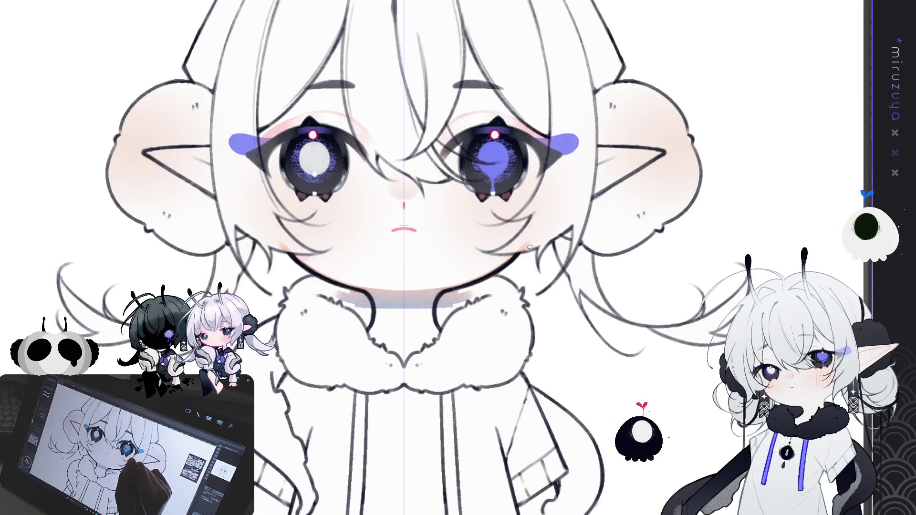
pyautogui.hotkey('ctrl', 'z')
pyautogui.hotkey('ctrl', 'd')
# Turn the canvas sideways and brush grey-blue shading along the fur collar under the chin.
pyautogui.moveTo(578, 169); pyautogui.dragTo(392, 237)
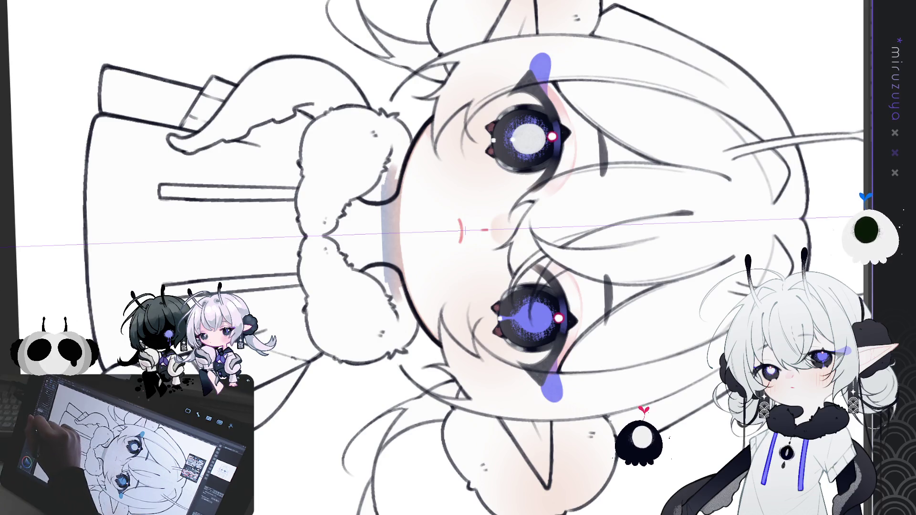
pyautogui.moveTo(375, 198)
pyautogui.mouseDown()
pyautogui.moveTo(377, 275)
pyautogui.moveTo(374, 191)
pyautogui.moveTo(375, 281)
pyautogui.moveTo(366, 260)
pyautogui.moveTo(371, 274)
pyautogui.moveTo(362, 279)
pyautogui.moveTo(366, 210)
pyautogui.moveTo(386, 272)
pyautogui.mouseUp()
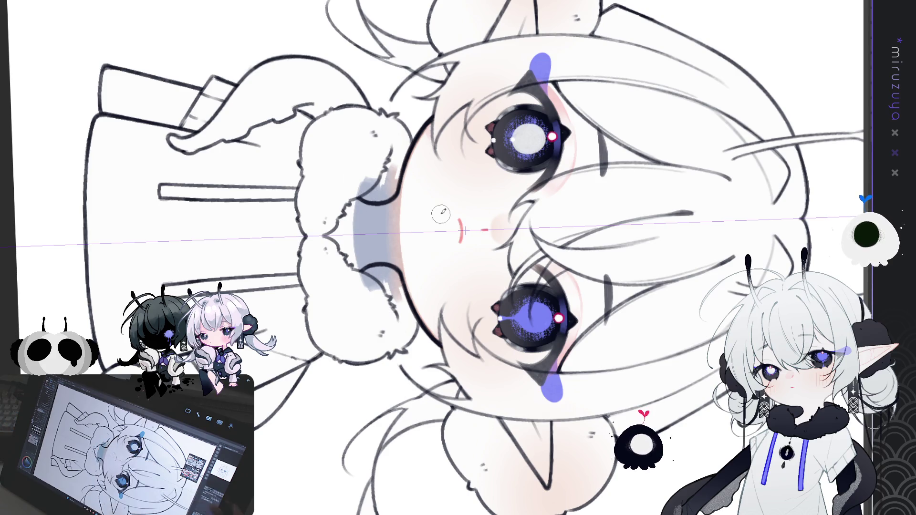
pyautogui.hotkey('ctrl', '@')
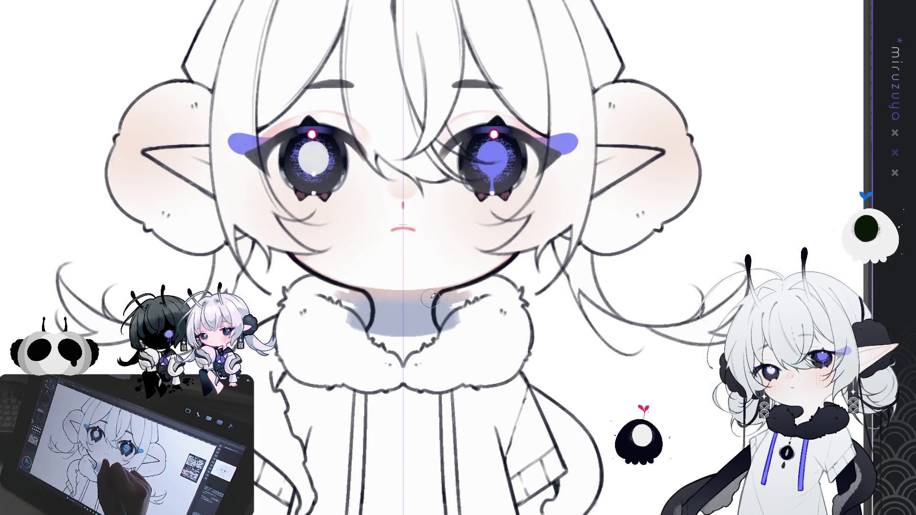
# Lasso the chin shading, lower its opacity for a softer bluish shadow, then deselect.
pyautogui.moveTo(425, 291)
pyautogui.mouseDown()
pyautogui.moveTo(449, 219)
pyautogui.moveTo(395, 215)
pyautogui.mouseUp()
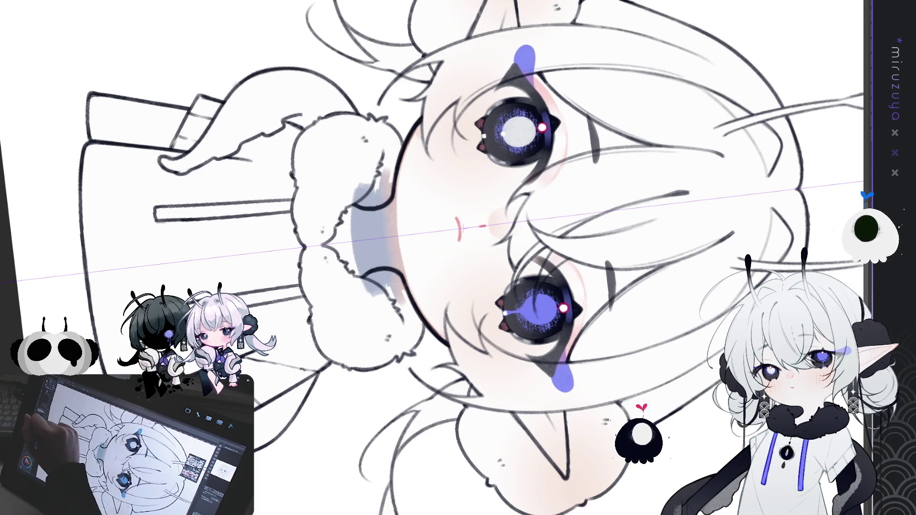
pyautogui.moveTo(419, 146)
pyautogui.mouseDown()
pyautogui.moveTo(305, 215)
pyautogui.moveTo(429, 95)
pyautogui.moveTo(419, 146)
pyautogui.mouseUp()
pyautogui.hotkey('ctrl', '@')
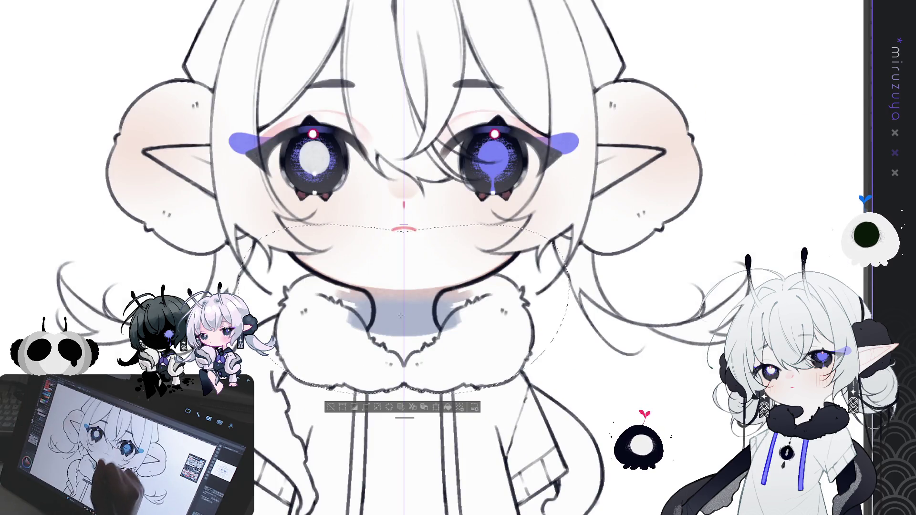
pyautogui.moveTo(351, 305); pyautogui.dragTo(458, 303)
pyautogui.hotkey('ctrl', 'z')
pyautogui.moveTo(348, 306); pyautogui.dragTo(411, 330)
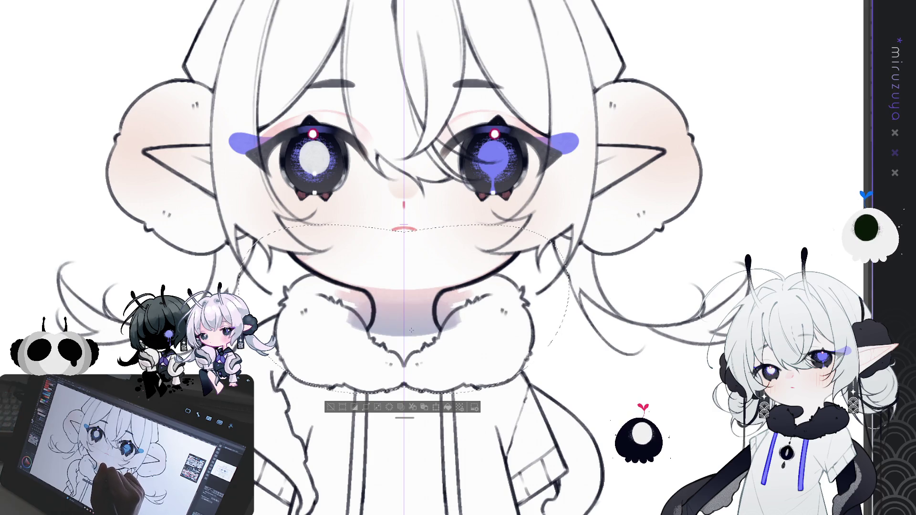
pyautogui.click(331, 407)
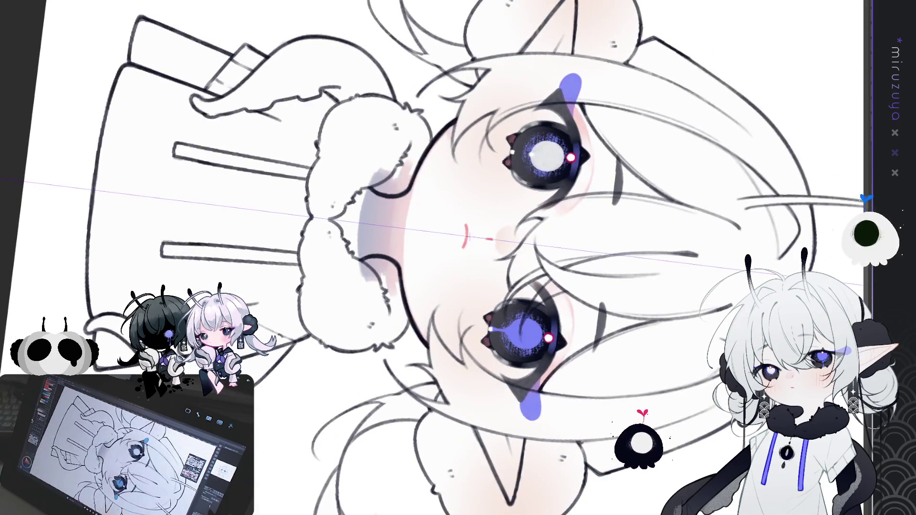
pyautogui.press('-')
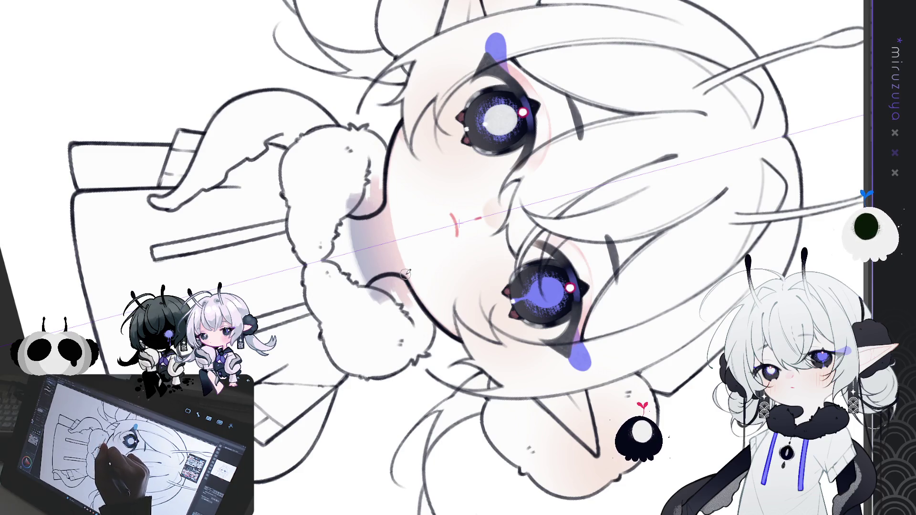
pyautogui.hotkey('ctrl', '0')
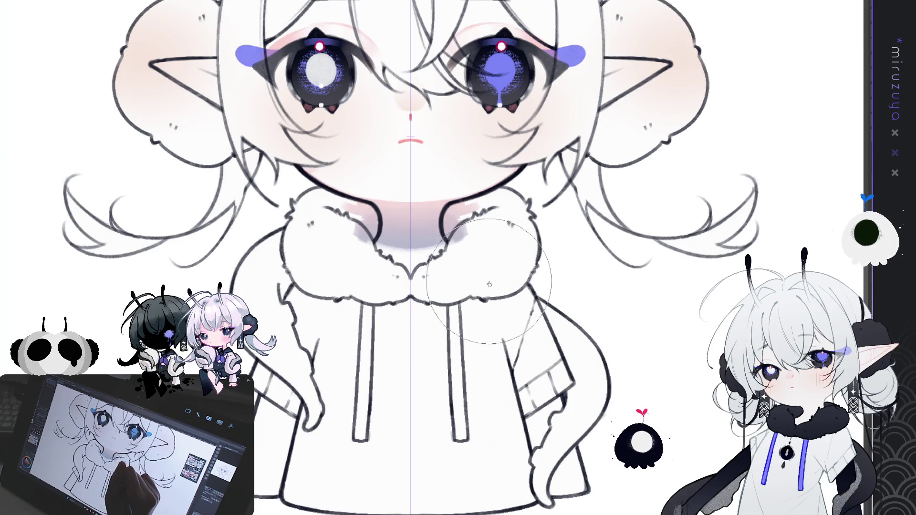
pyautogui.moveTo(411, 334); pyautogui.dragTo(525, 191)
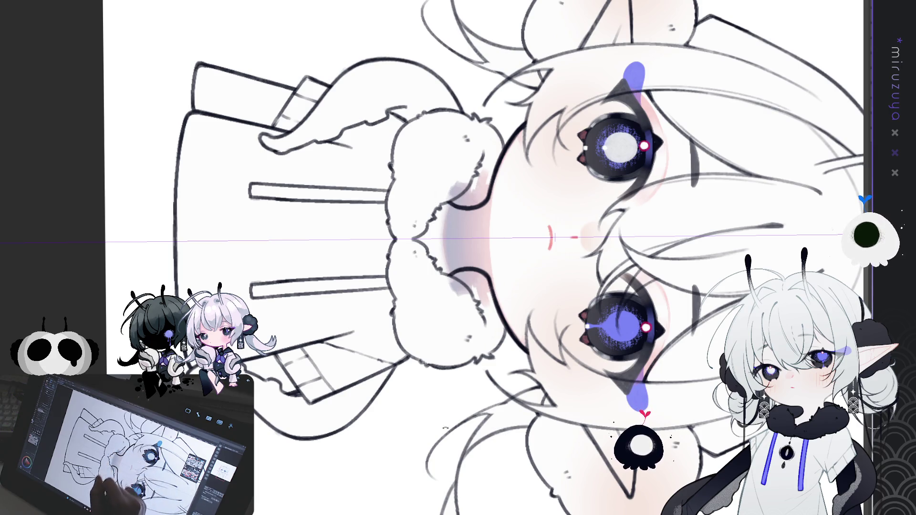
pyautogui.hotkey('ctrl', '@')
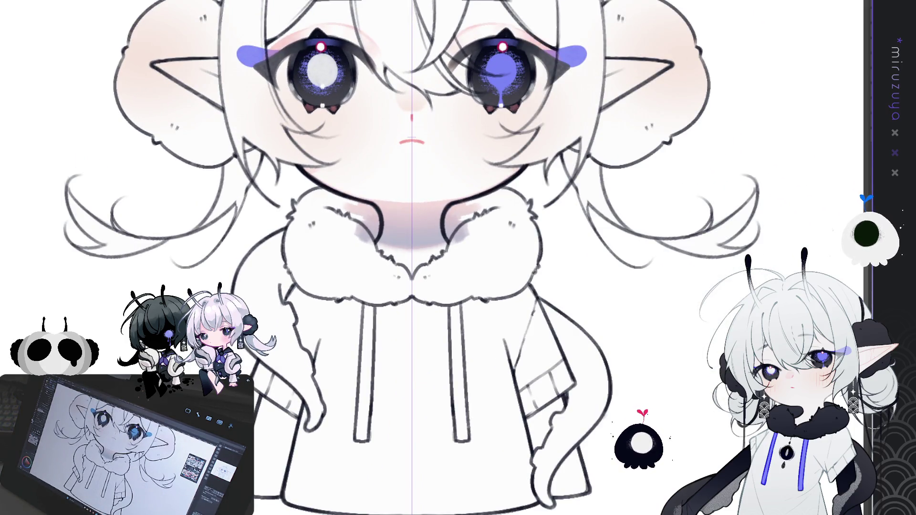
# Airbrush light pink along the hair strands and under the bangs, then add soft blush on the cheek.
pyautogui.scroll(5, 408, 112)
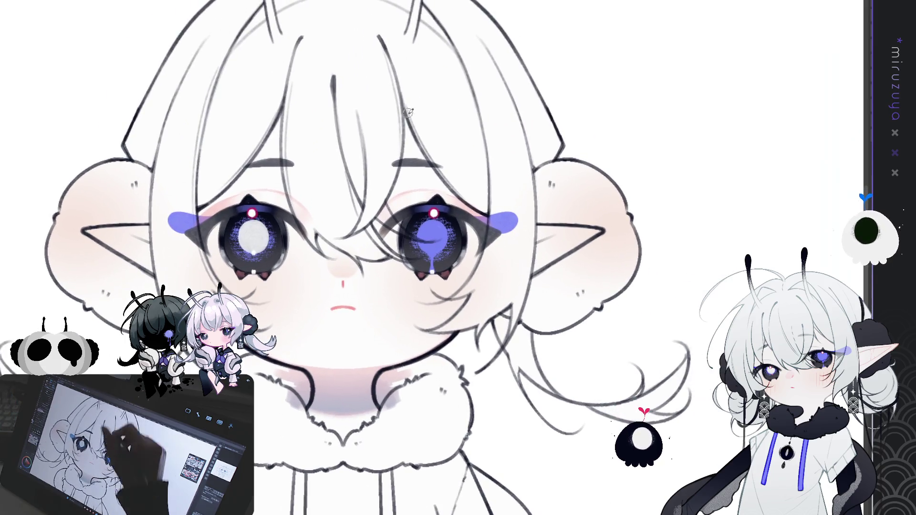
pyautogui.moveTo(401, 97); pyautogui.dragTo(450, 179)
pyautogui.moveTo(399, 103)
pyautogui.mouseDown()
pyautogui.moveTo(474, 203)
pyautogui.moveTo(468, 200)
pyautogui.mouseUp()
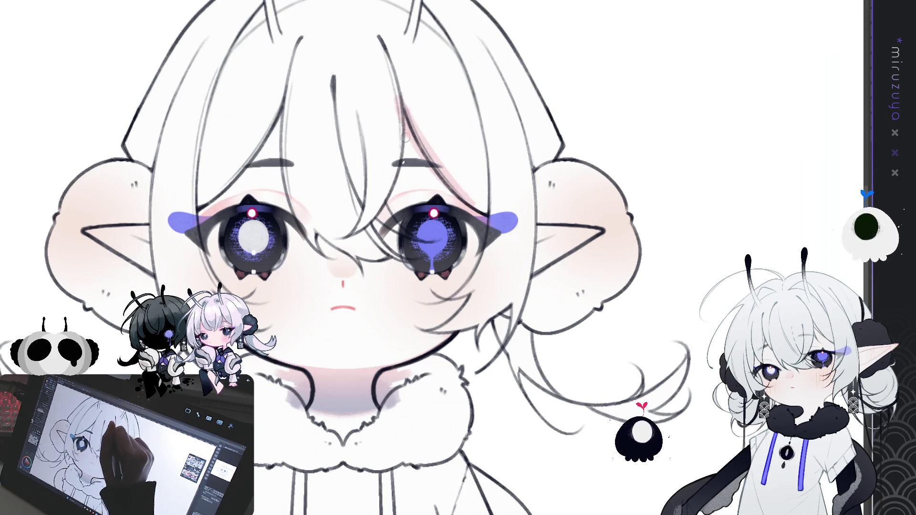
pyautogui.moveTo(404, 167); pyautogui.dragTo(367, 214)
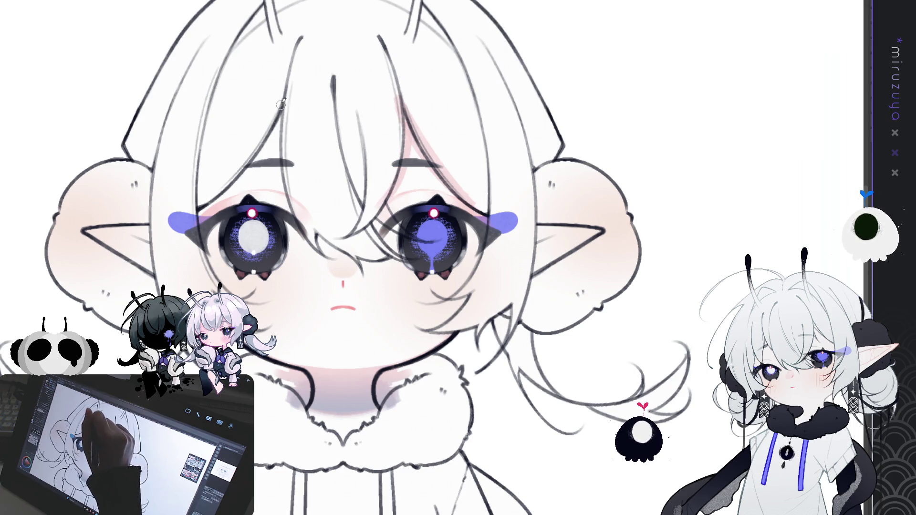
pyautogui.moveTo(281, 104); pyautogui.dragTo(286, 201)
pyautogui.moveTo(274, 120)
pyautogui.mouseDown()
pyautogui.moveTo(270, 139)
pyautogui.moveTo(210, 198)
pyautogui.mouseUp()
pyautogui.hotkey('ctrl', 'z')
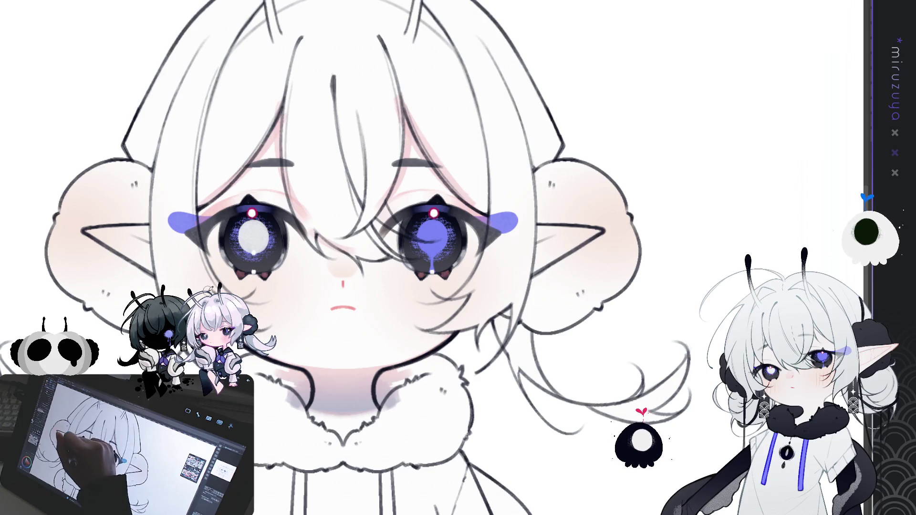
pyautogui.moveTo(463, 294); pyautogui.dragTo(491, 278)
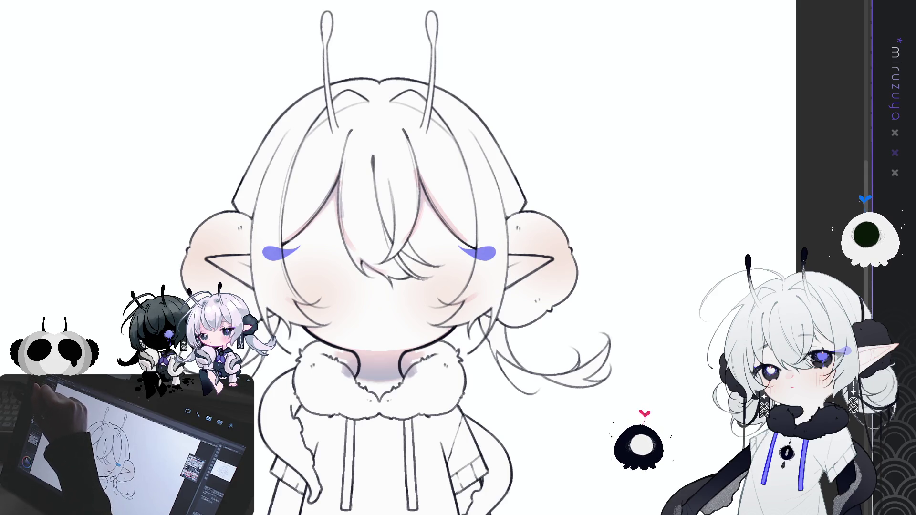
# Draw strand lines down the hair's left side, an inverted-V strand, and curved strands over the ponytail.
pyautogui.moveTo(335, 5); pyautogui.dragTo(233, 202)
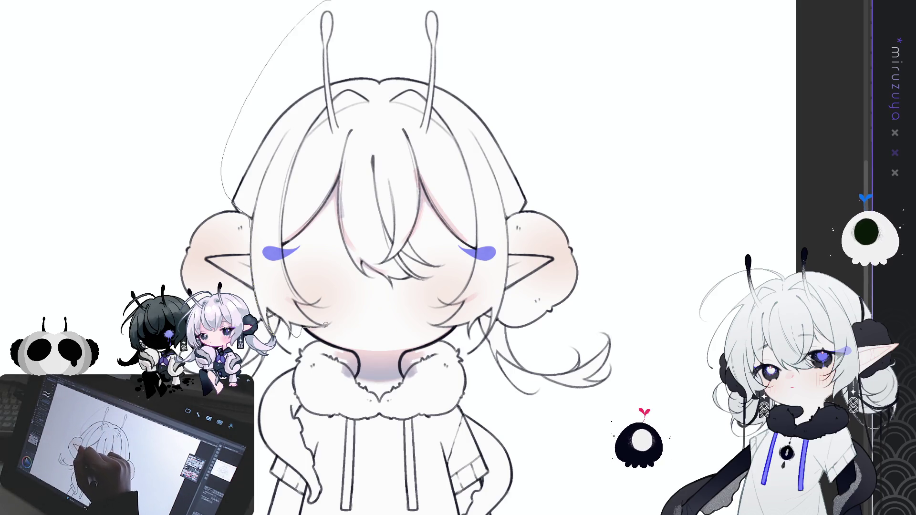
pyautogui.moveTo(301, 247)
pyautogui.mouseDown()
pyautogui.moveTo(331, 208)
pyautogui.moveTo(378, 284)
pyautogui.mouseUp()
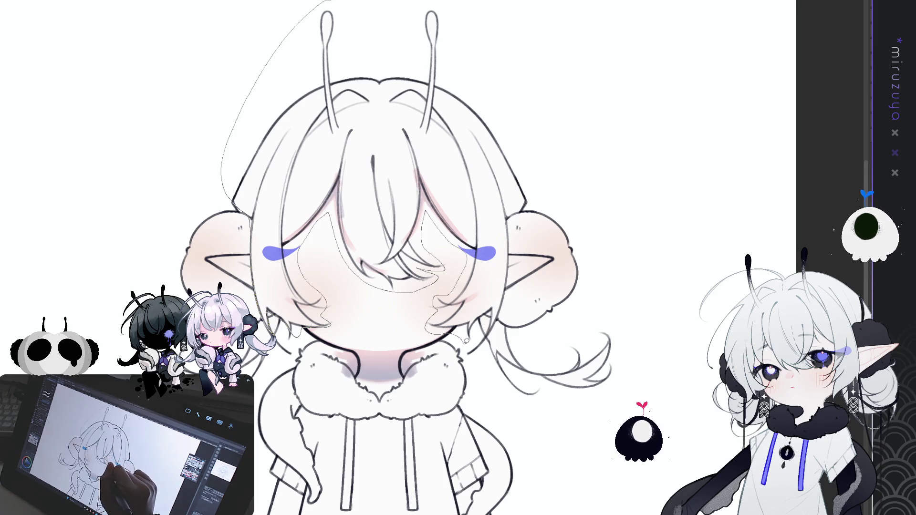
pyautogui.moveTo(480, 358); pyautogui.dragTo(517, 399)
pyautogui.moveTo(629, 328); pyautogui.dragTo(525, 334)
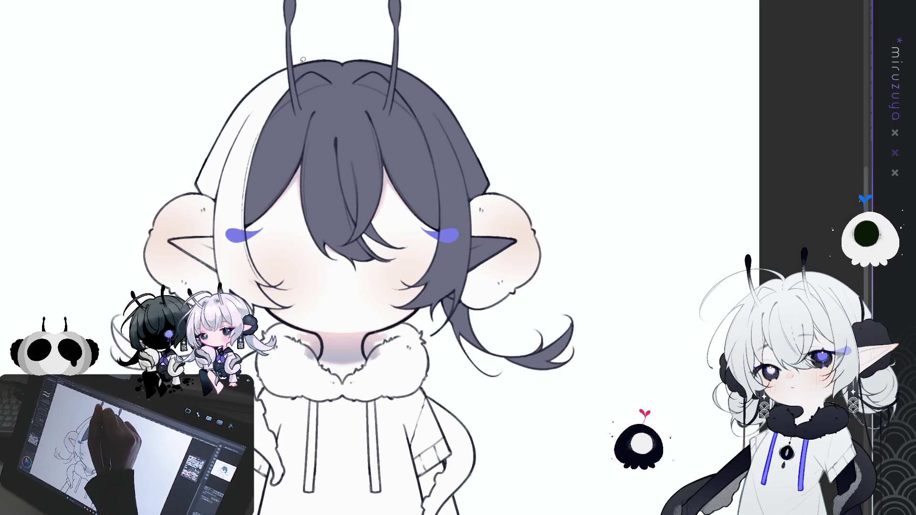
# Close the left hair edge and face outline, undo a whitish stroke, and erase the stray mark by the right earring.
pyautogui.moveTo(282, 59)
pyautogui.mouseDown()
pyautogui.moveTo(189, 191)
pyautogui.moveTo(216, 216)
pyautogui.moveTo(210, 266)
pyautogui.mouseUp()
pyautogui.moveTo(275, 262); pyautogui.dragTo(299, 305)
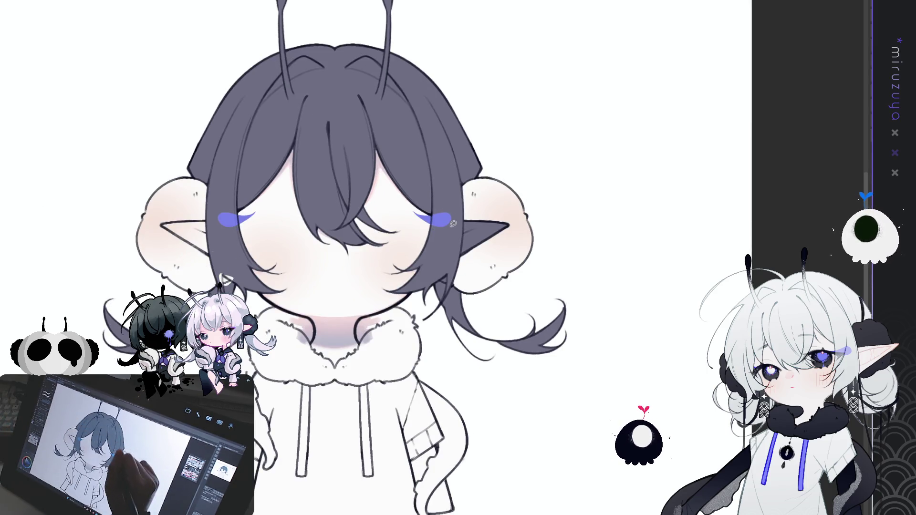
pyautogui.moveTo(457, 220)
pyautogui.mouseDown()
pyautogui.moveTo(459, 265)
pyautogui.moveTo(444, 281)
pyautogui.mouseUp()
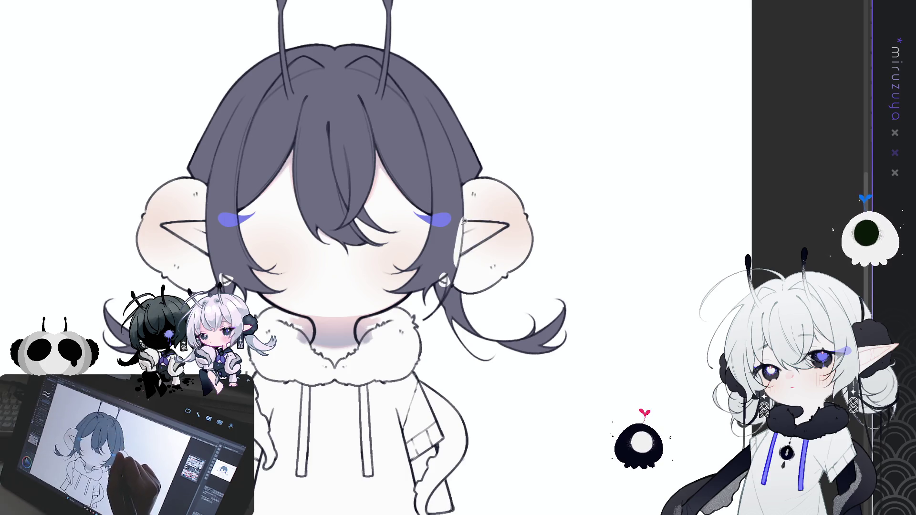
pyautogui.hotkey('ctrl', 'z')
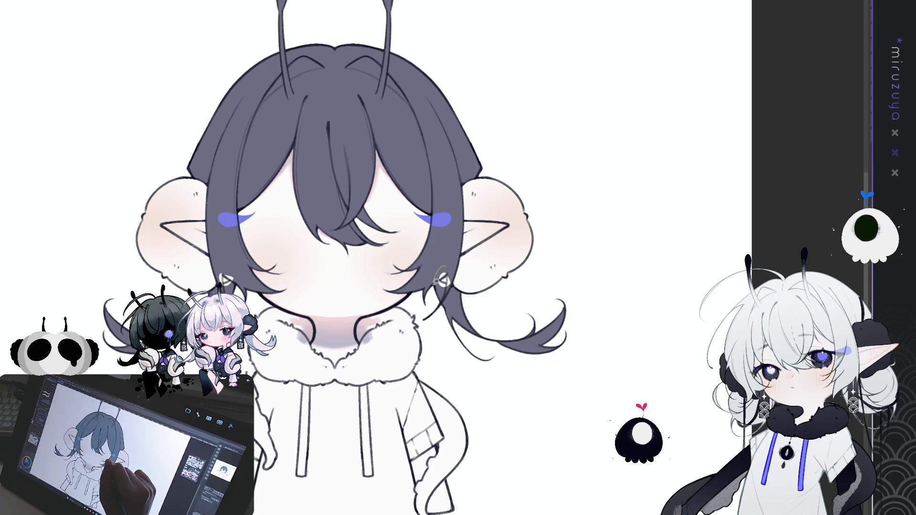
pyautogui.moveTo(443, 282); pyautogui.dragTo(457, 275)
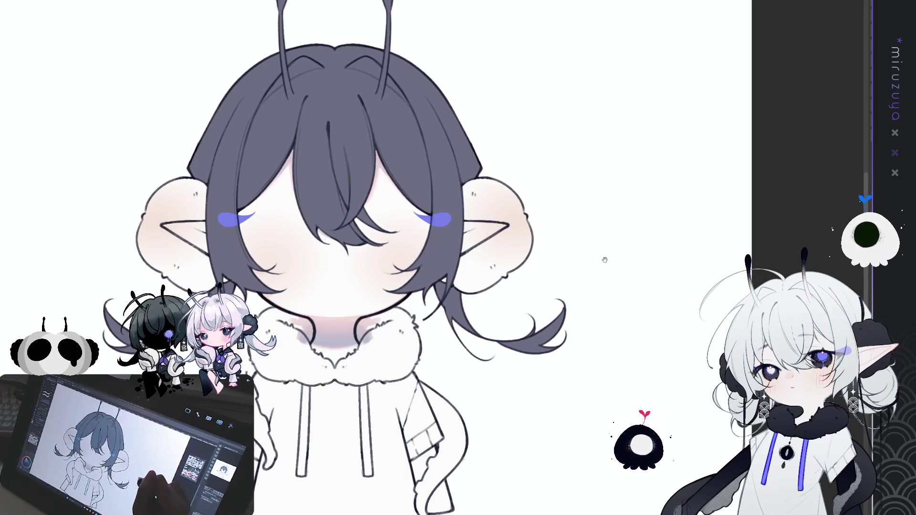
pyautogui.moveTo(607, 235); pyautogui.dragTo(624, 262)
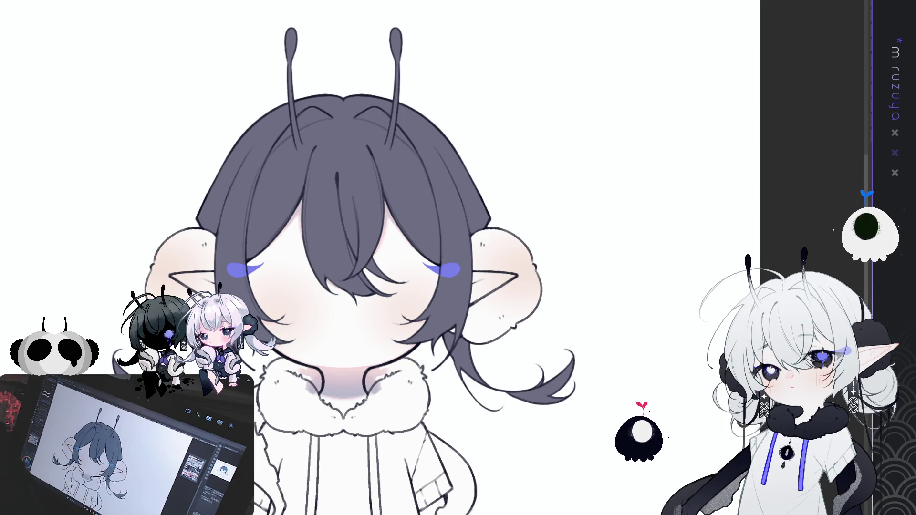
# Outline the left and right tails and fill both with dark purple.
pyautogui.moveTo(549, 392); pyautogui.dragTo(586, 254)
pyautogui.moveTo(321, 261)
pyautogui.mouseDown()
pyautogui.moveTo(278, 311)
pyautogui.moveTo(336, 396)
pyautogui.moveTo(346, 401)
pyautogui.moveTo(355, 377)
pyautogui.mouseUp()
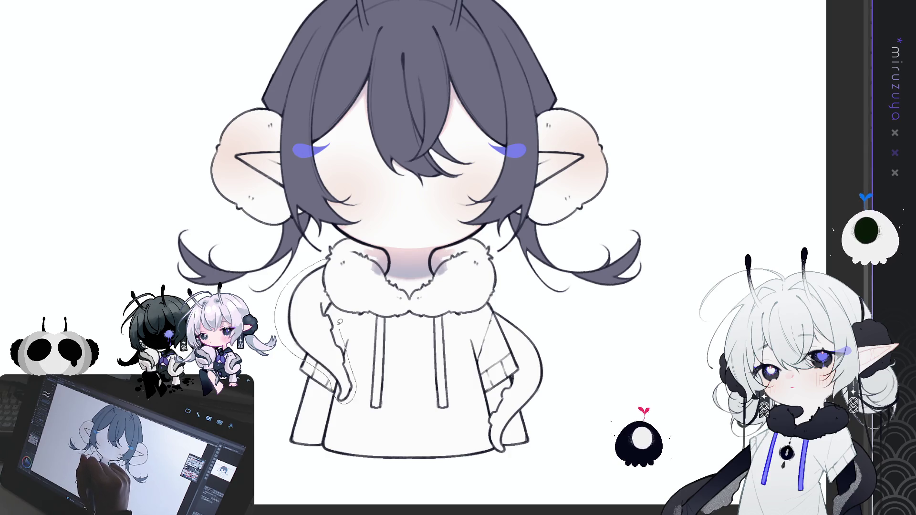
pyautogui.click(332, 300)
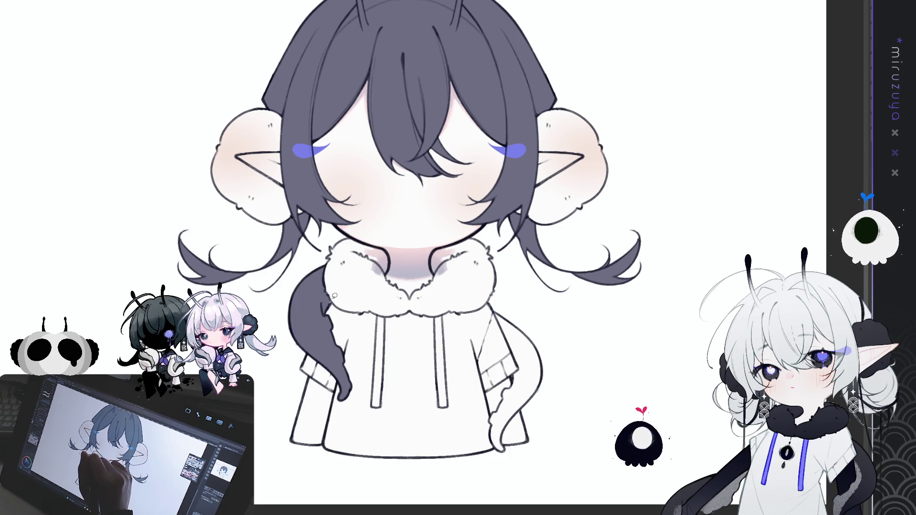
pyautogui.moveTo(501, 301); pyautogui.dragTo(509, 361)
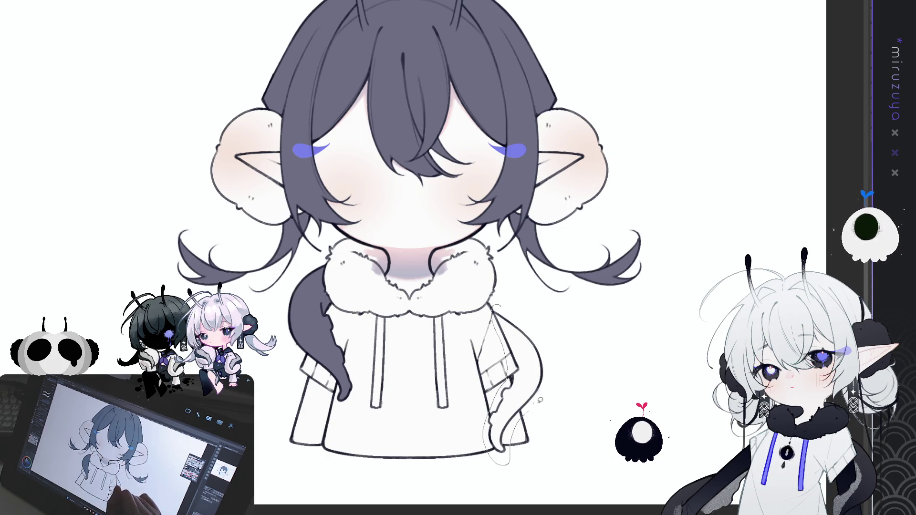
pyautogui.click(534, 377)
# Fill the two hoodie drawstrings with dark purple.
pyautogui.moveTo(575, 278)
pyautogui.mouseDown()
pyautogui.moveTo(546, 349)
pyautogui.moveTo(557, 337)
pyautogui.mouseUp()
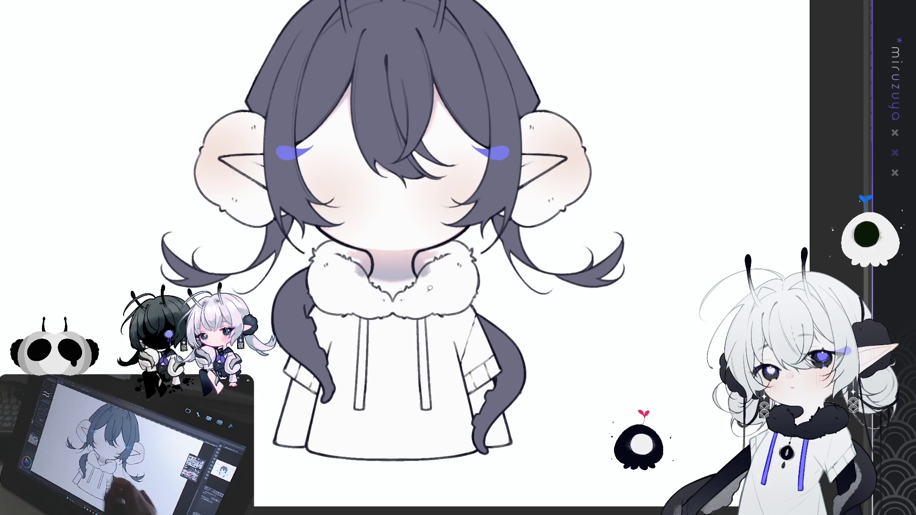
pyautogui.moveTo(363, 311)
pyautogui.mouseDown()
pyautogui.moveTo(360, 418)
pyautogui.moveTo(363, 313)
pyautogui.mouseUp()
pyautogui.moveTo(425, 310)
pyautogui.mouseDown()
pyautogui.moveTo(420, 424)
pyautogui.moveTo(424, 312)
pyautogui.mouseUp()
pyautogui.moveTo(598, 254)
pyautogui.mouseDown()
pyautogui.moveTo(585, 363)
pyautogui.moveTo(592, 315)
pyautogui.mouseUp()
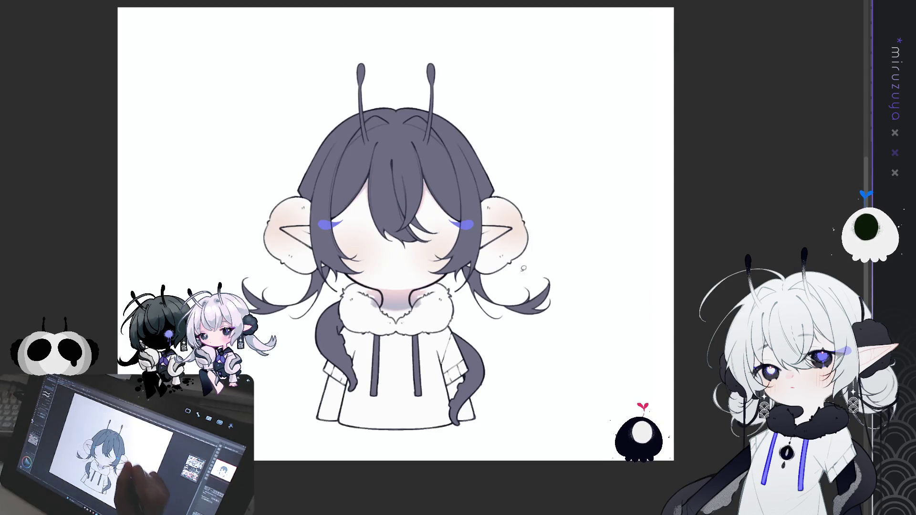
# Recolour the hair layer to light white-grey and clear the selection.
pyautogui.moveTo(514, 331)
pyautogui.mouseDown()
pyautogui.moveTo(595, 305)
pyautogui.moveTo(578, 95)
pyautogui.moveTo(193, 267)
pyautogui.moveTo(274, 347)
pyautogui.mouseUp()
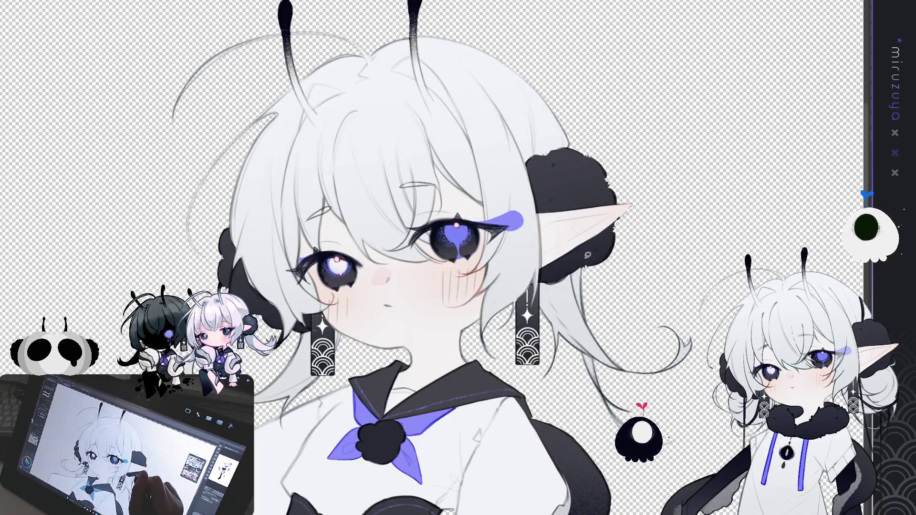
pyautogui.click(608, 352)
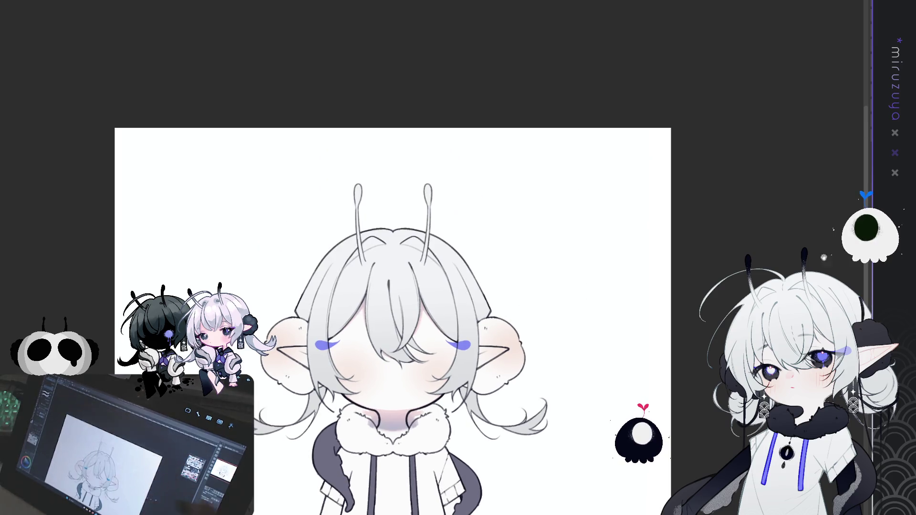
# Lasso both antennae, airbrush black tips fading into speckled grey stalks, then deselect.
pyautogui.scroll(5, 402, 221)
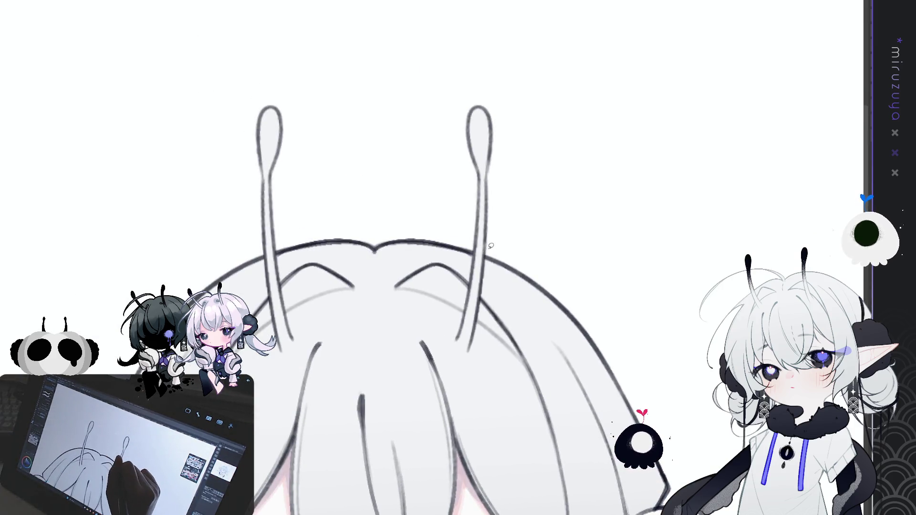
pyautogui.moveTo(476, 249); pyautogui.dragTo(551, 156)
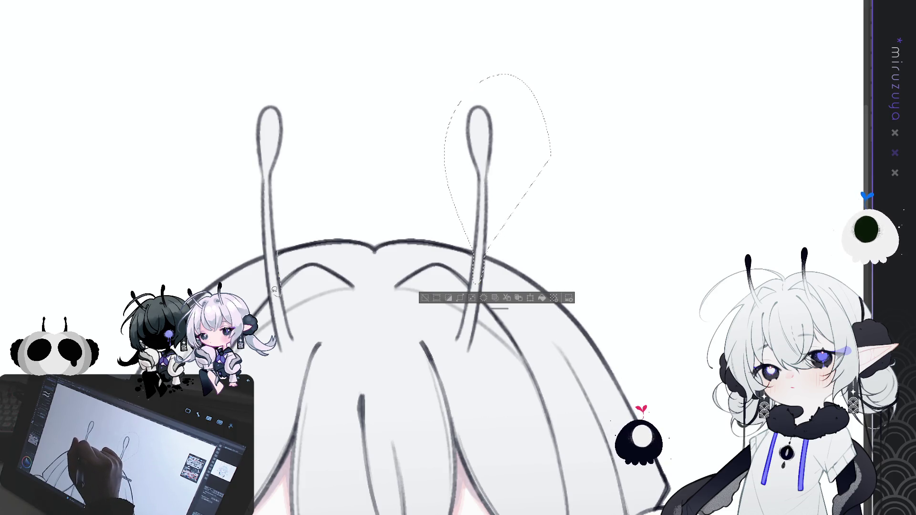
pyautogui.moveTo(267, 270)
pyautogui.mouseDown()
pyautogui.moveTo(237, 186)
pyautogui.moveTo(279, 284)
pyautogui.mouseUp()
pyautogui.moveTo(407, 60); pyautogui.dragTo(399, 205)
pyautogui.moveTo(403, 81)
pyautogui.mouseDown()
pyautogui.moveTo(409, 257)
pyautogui.moveTo(409, 212)
pyautogui.mouseUp()
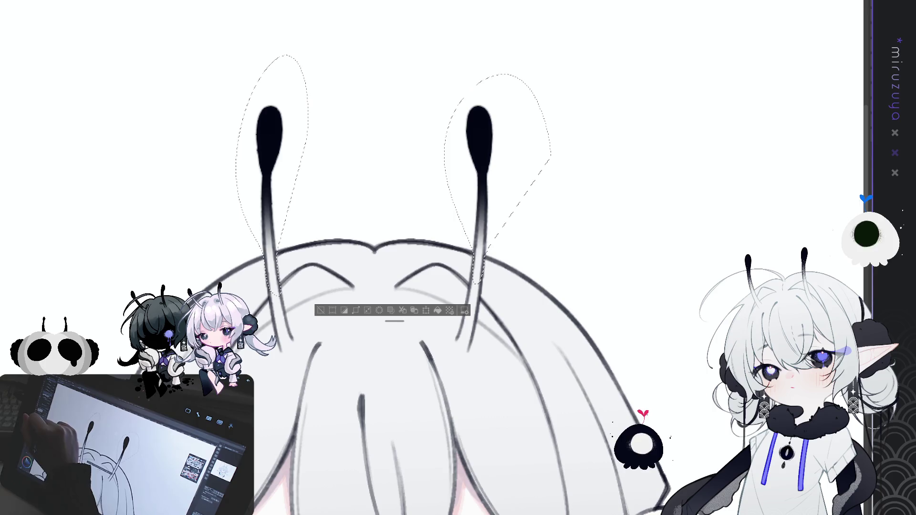
pyautogui.moveTo(265, 272)
pyautogui.mouseDown()
pyautogui.moveTo(271, 205)
pyautogui.moveTo(272, 278)
pyautogui.mouseUp()
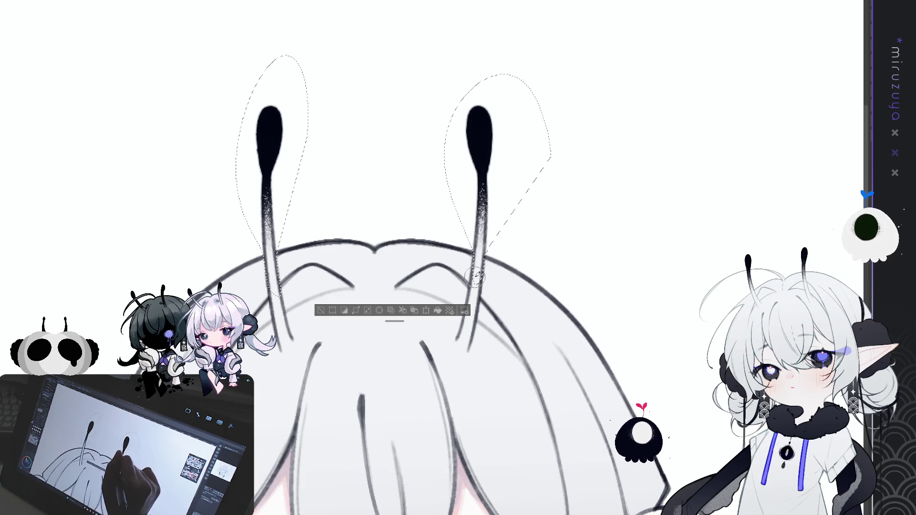
pyautogui.moveTo(271, 242); pyautogui.dragTo(283, 222)
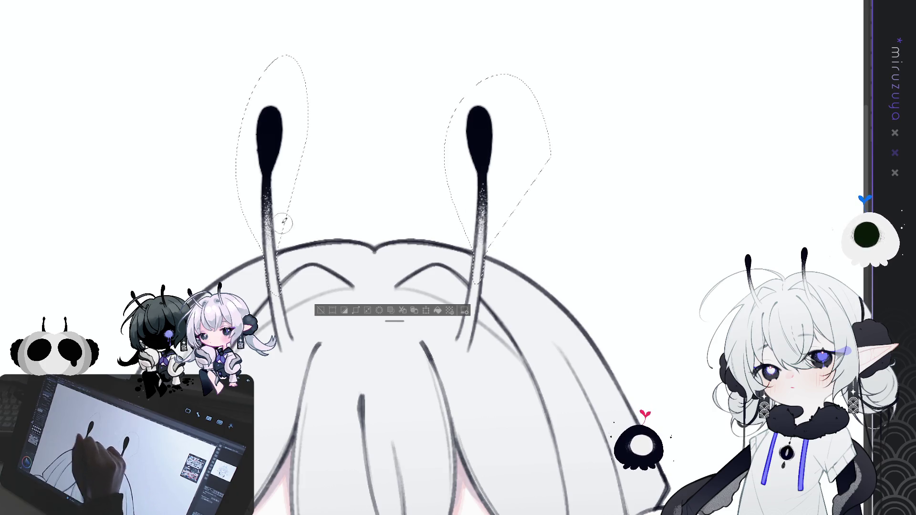
pyautogui.click(321, 311)
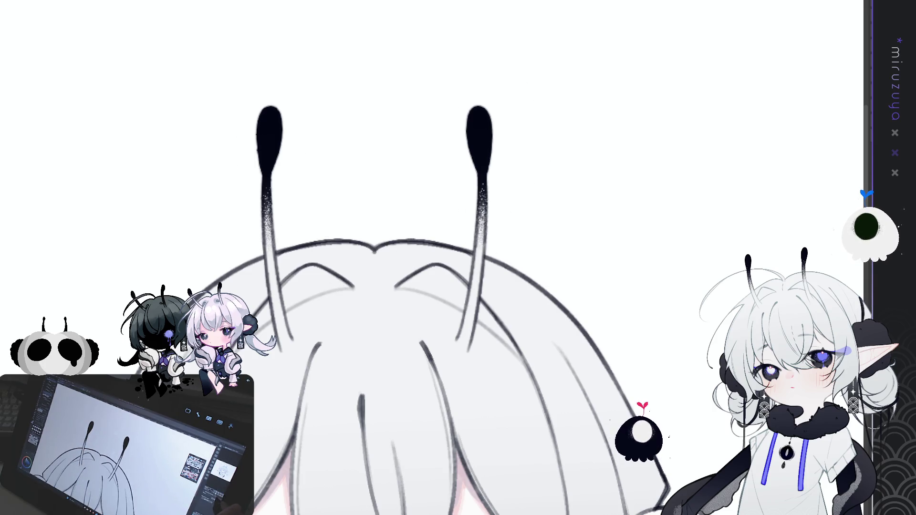
pyautogui.scroll(-3, 458, 257)
pyautogui.scroll(-5, 458, 258)
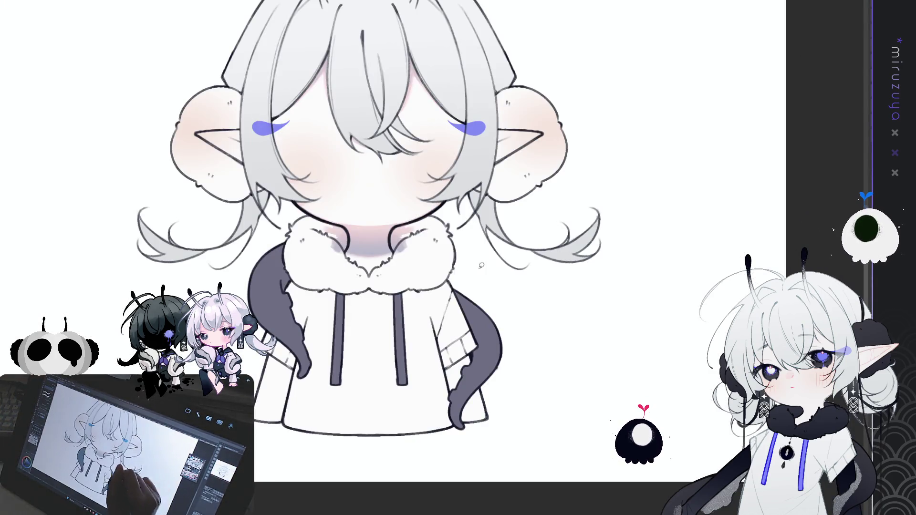
# Lasso both tails and fill them with a darker grey.
pyautogui.moveTo(430, 263)
pyautogui.mouseDown()
pyautogui.moveTo(525, 453)
pyautogui.moveTo(496, 241)
pyautogui.mouseUp()
pyautogui.hotkey('ctrl', 'd')
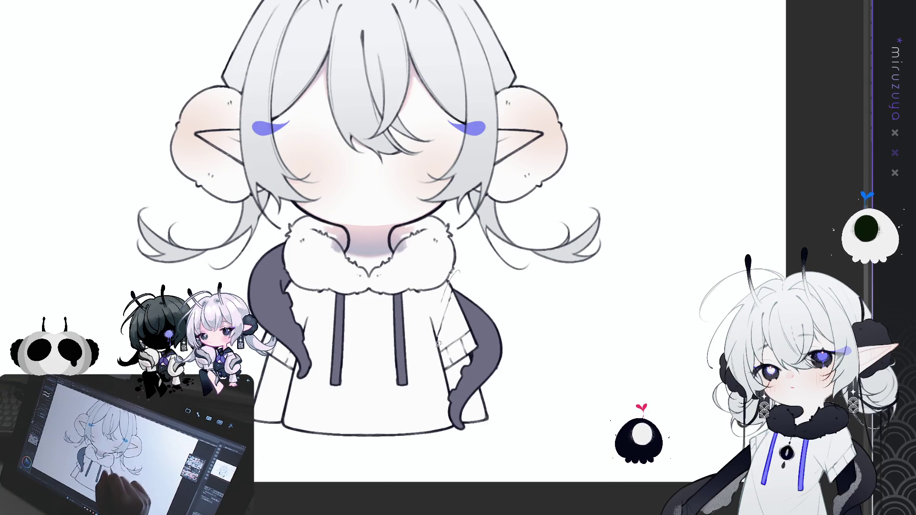
pyautogui.moveTo(434, 334); pyautogui.dragTo(451, 272)
pyautogui.moveTo(291, 225)
pyautogui.mouseDown()
pyautogui.moveTo(320, 377)
pyautogui.moveTo(289, 225)
pyautogui.mouseUp()
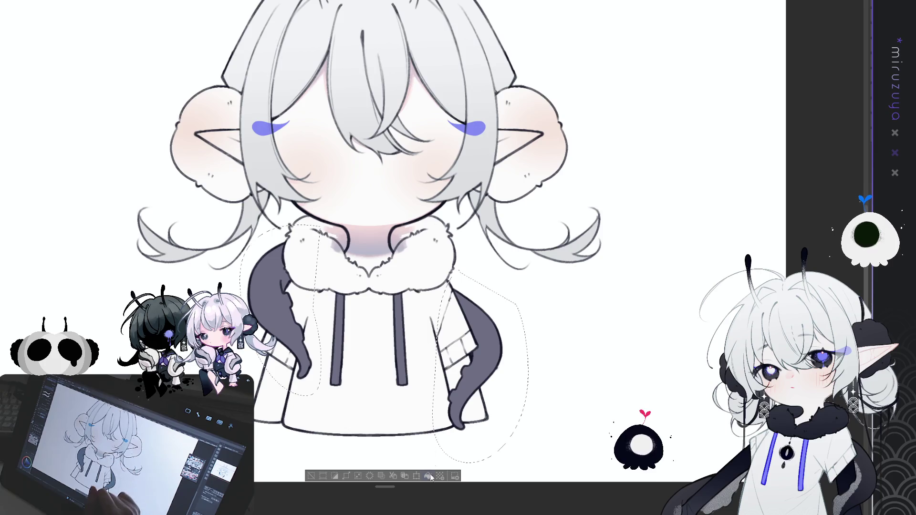
pyautogui.click(429, 476)
# Reselect the right tail and airbrush near-black shading on its lower part and top.
pyautogui.moveTo(450, 263)
pyautogui.mouseDown()
pyautogui.moveTo(520, 363)
pyautogui.moveTo(429, 277)
pyautogui.mouseUp()
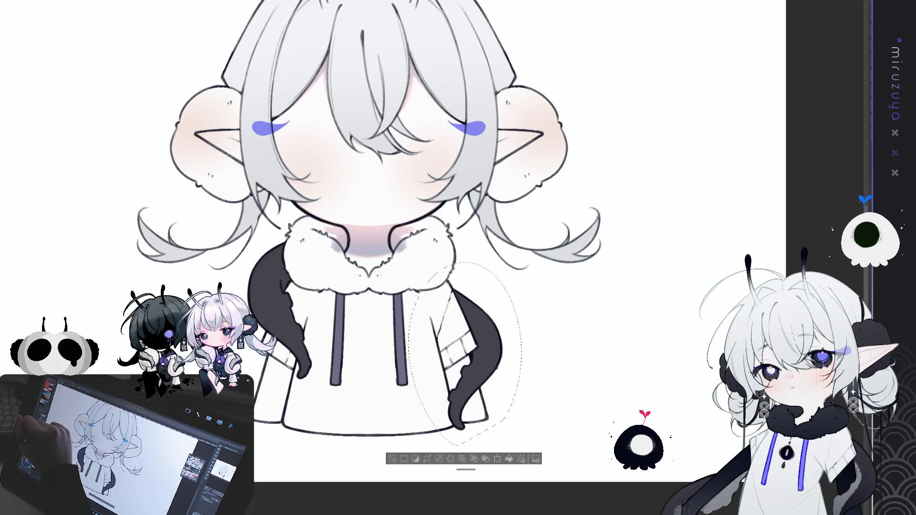
pyautogui.moveTo(458, 420); pyautogui.dragTo(481, 340)
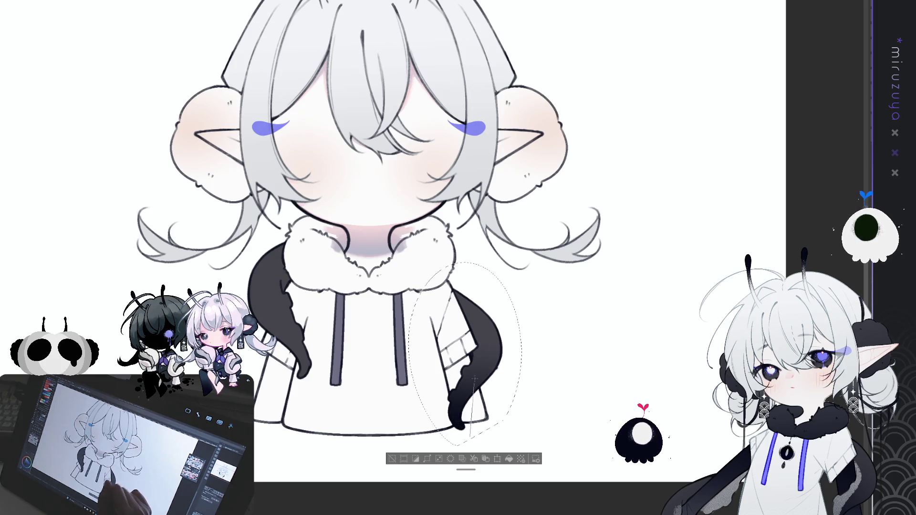
pyautogui.moveTo(475, 379); pyautogui.dragTo(473, 396)
pyautogui.moveTo(286, 234)
pyautogui.mouseDown()
pyautogui.moveTo(233, 279)
pyautogui.moveTo(288, 235)
pyautogui.mouseUp()
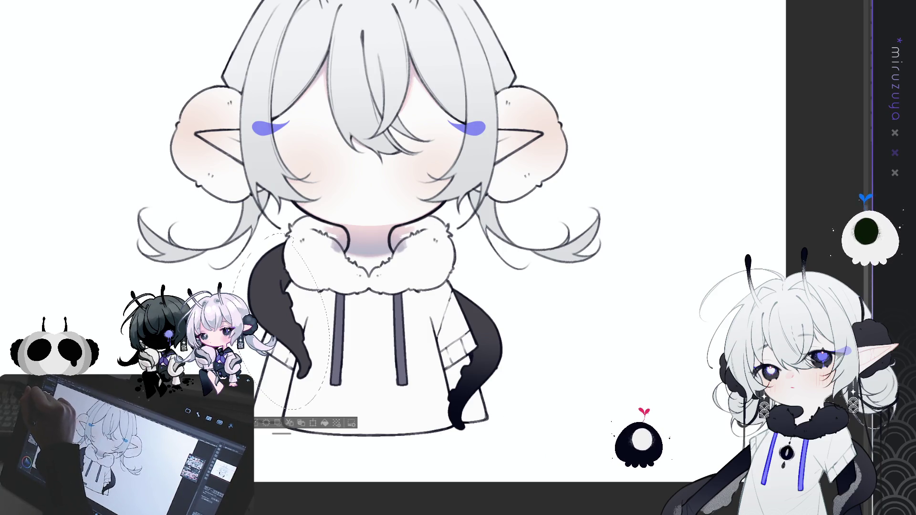
pyautogui.moveTo(450, 267); pyautogui.dragTo(449, 272)
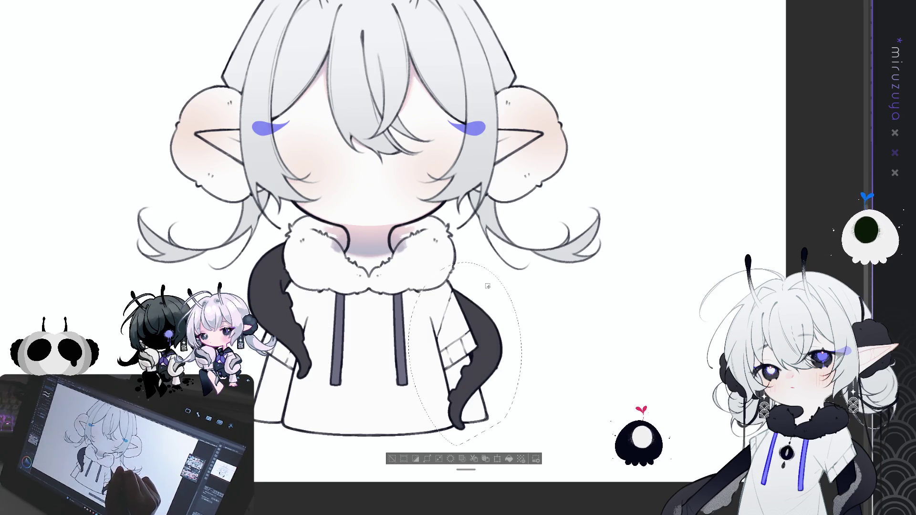
pyautogui.moveTo(484, 276); pyautogui.dragTo(476, 327)
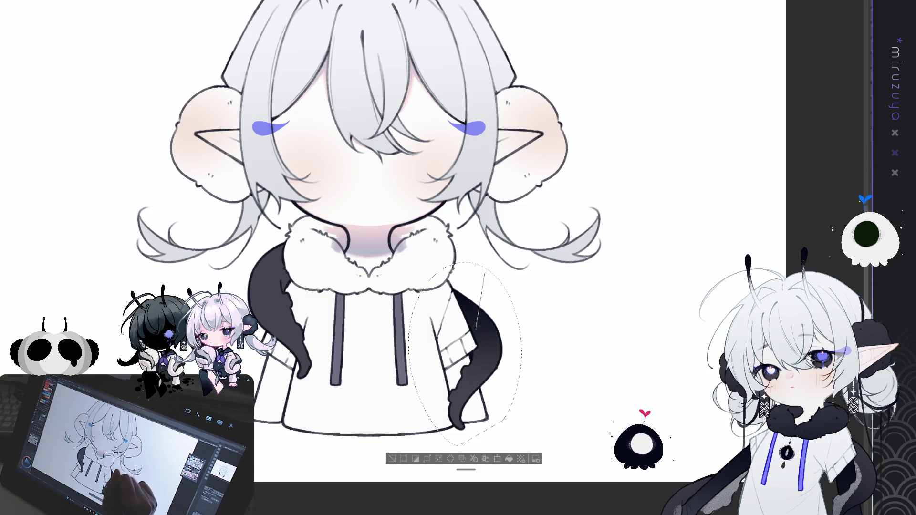
pyautogui.moveTo(312, 258); pyautogui.dragTo(235, 277)
# Select the left tail and darken its top, then deselect and add speckled shading to both tails.
pyautogui.moveTo(271, 218)
pyautogui.mouseDown()
pyautogui.moveTo(233, 281)
pyautogui.moveTo(258, 357)
pyautogui.moveTo(305, 401)
pyautogui.mouseUp()
pyautogui.moveTo(313, 267)
pyautogui.mouseDown()
pyautogui.moveTo(281, 222)
pyautogui.moveTo(291, 319)
pyautogui.mouseUp()
pyautogui.moveTo(286, 248)
pyautogui.mouseDown()
pyautogui.moveTo(279, 224)
pyautogui.moveTo(287, 320)
pyautogui.mouseUp()
pyautogui.hotkey('ctrl', 'd')
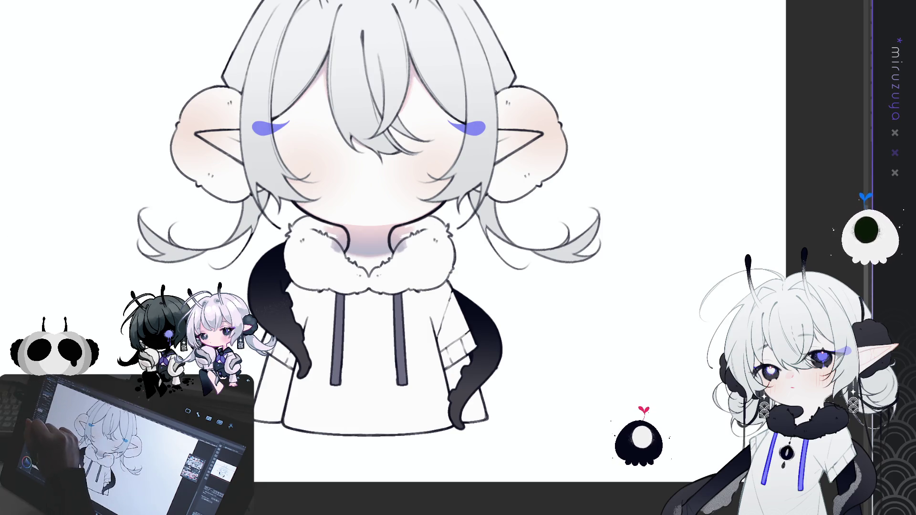
pyautogui.moveTo(282, 310)
pyautogui.mouseDown()
pyautogui.moveTo(292, 304)
pyautogui.moveTo(251, 353)
pyautogui.moveTo(294, 308)
pyautogui.moveTo(262, 322)
pyautogui.moveTo(286, 334)
pyautogui.moveTo(268, 296)
pyautogui.moveTo(272, 310)
pyautogui.moveTo(310, 334)
pyautogui.mouseUp()
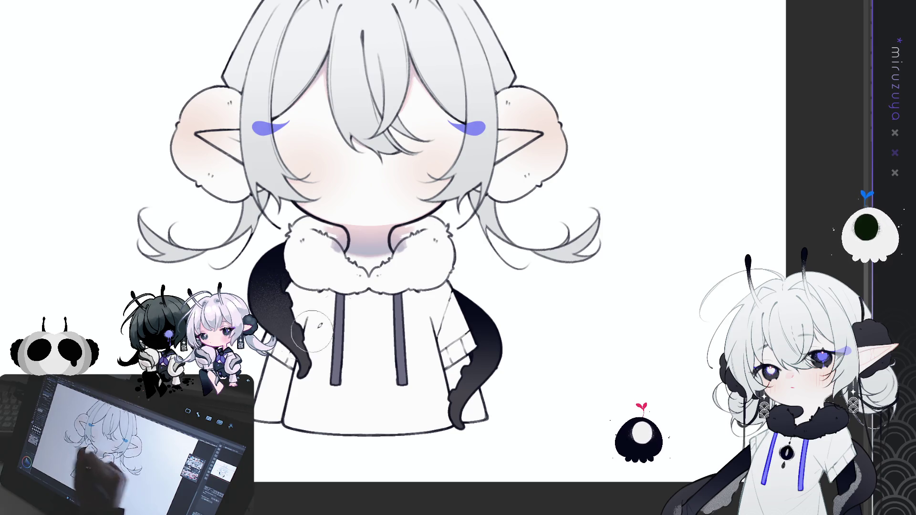
pyautogui.moveTo(490, 389)
pyautogui.mouseDown()
pyautogui.moveTo(469, 404)
pyautogui.moveTo(503, 342)
pyautogui.moveTo(471, 386)
pyautogui.moveTo(505, 364)
pyautogui.moveTo(477, 405)
pyautogui.mouseUp()
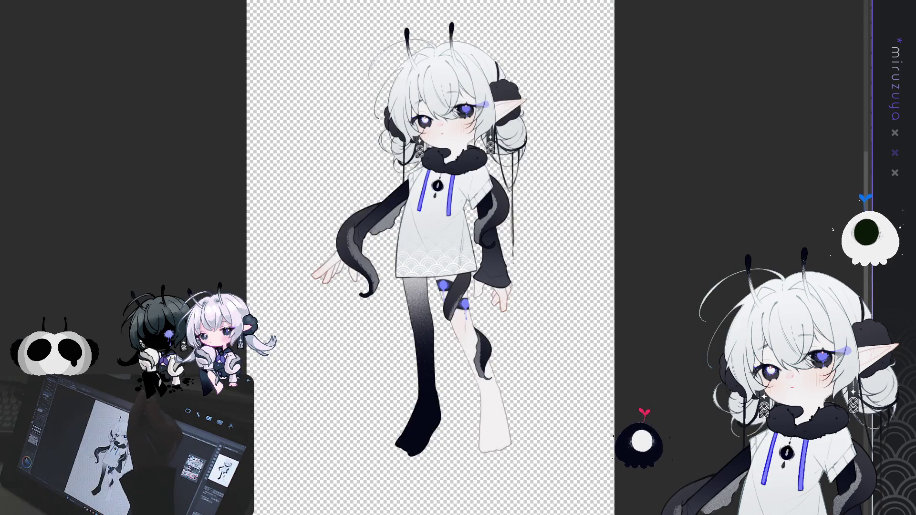
# Undo and redo the tail gradient shading to compare it.
pyautogui.scroll(4, 427, 224)
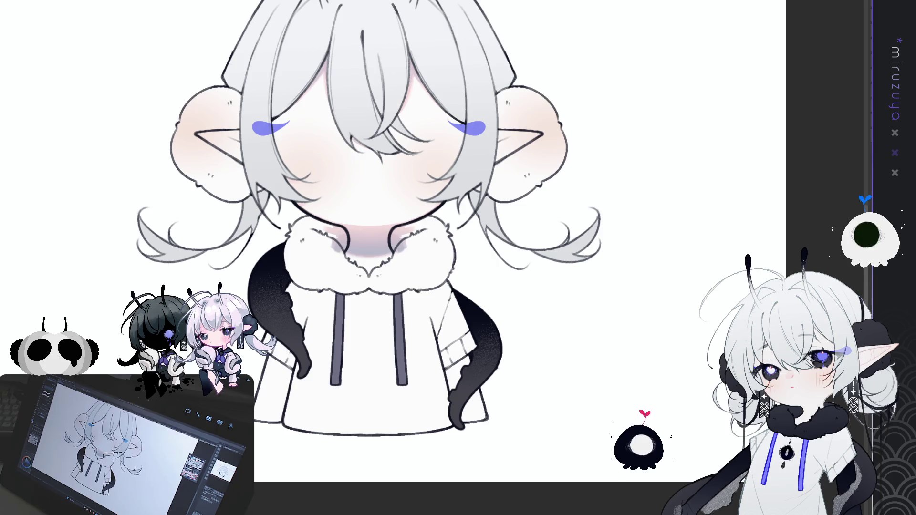
pyautogui.hotkey('ctrl', 'z')
pyautogui.hotkey('ctrl', 'y')
# Lasso both drawstrings, fill them violet-blue, then deselect.
pyautogui.moveTo(405, 281)
pyautogui.mouseDown()
pyautogui.moveTo(380, 329)
pyautogui.moveTo(408, 285)
pyautogui.mouseUp()
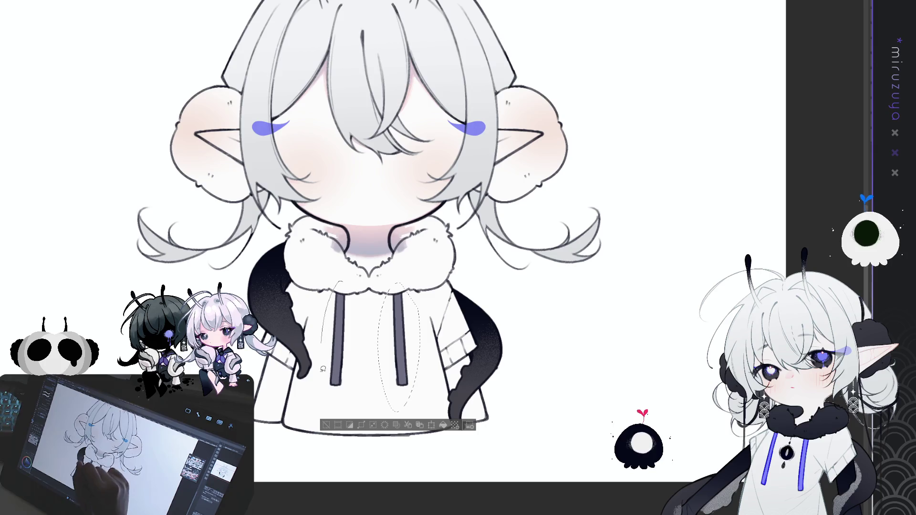
pyautogui.moveTo(356, 296); pyautogui.dragTo(351, 286)
pyautogui.click(414, 425)
pyautogui.hotkey('ctrl', 'd')
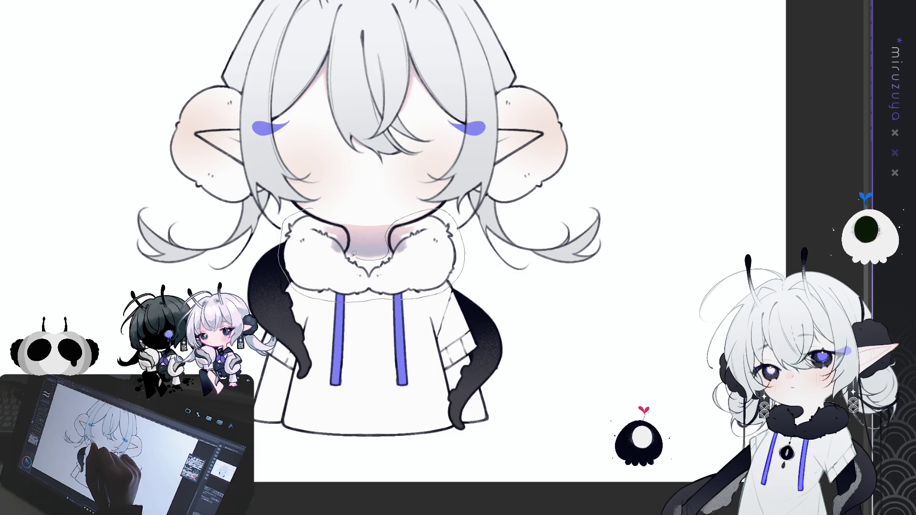
# Fill the fur collar, lower right sleeve and left back area solid black.
pyautogui.hotkey('alt', 'BackSpace')
pyautogui.hotkey('ctrl', 'd')
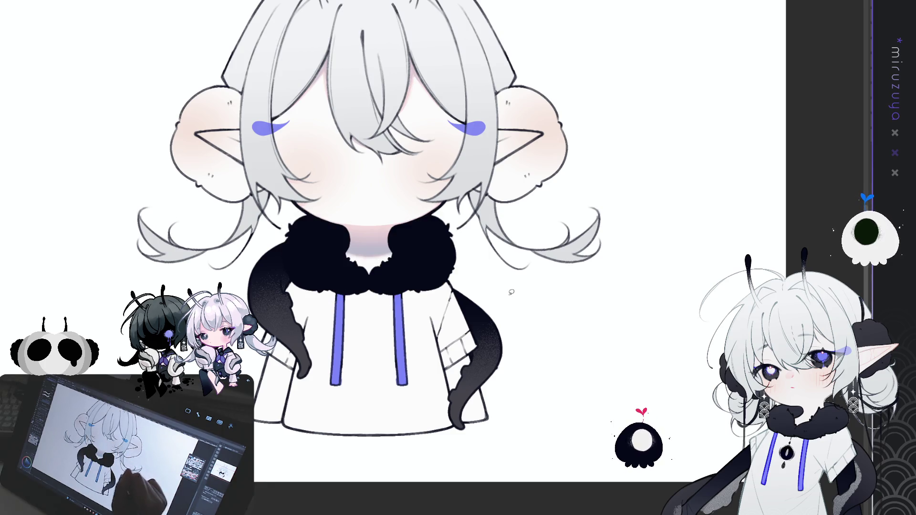
pyautogui.scroll(-1, 461, 323)
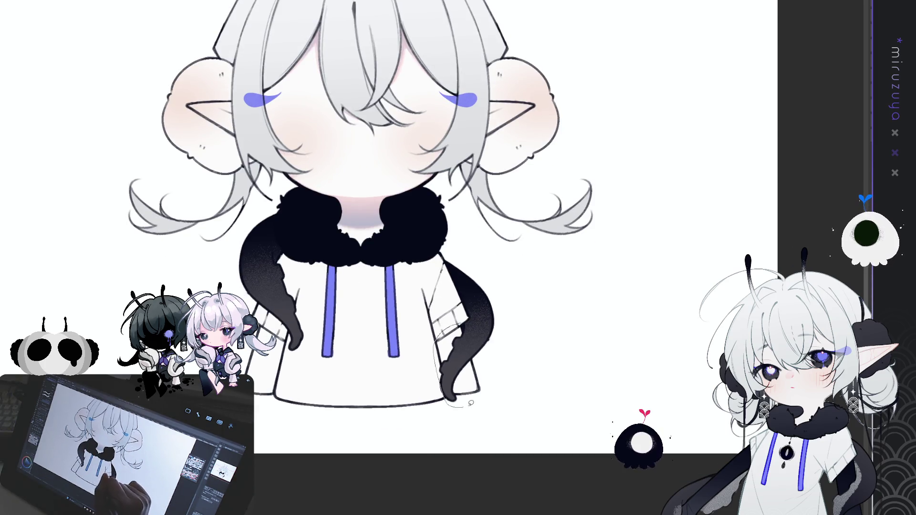
pyautogui.moveTo(479, 355); pyautogui.dragTo(480, 351)
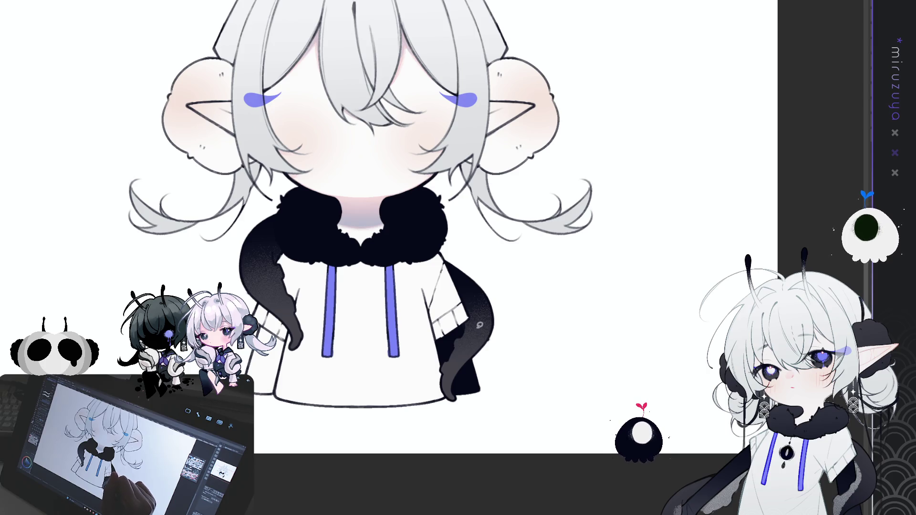
pyautogui.moveTo(260, 318)
pyautogui.mouseDown()
pyautogui.moveTo(289, 341)
pyautogui.moveTo(269, 406)
pyautogui.moveTo(248, 324)
pyautogui.mouseUp()
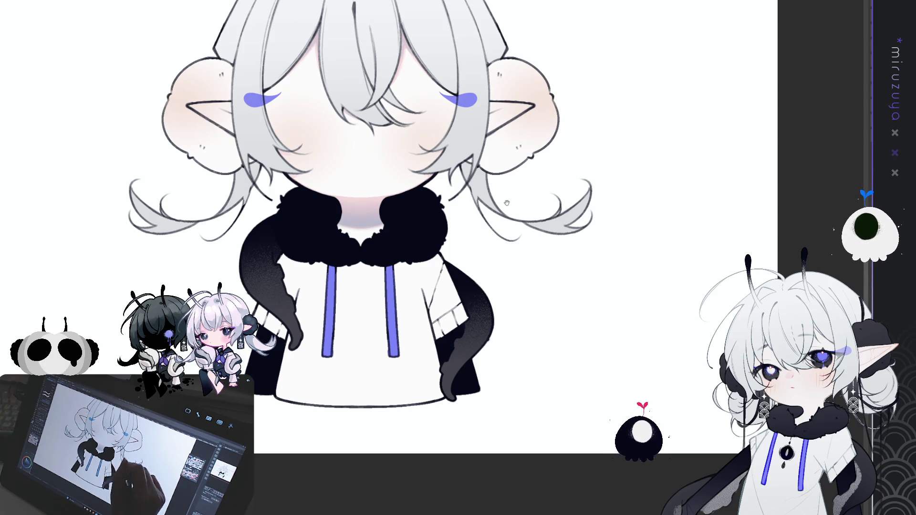
# Lasso-fill the right and left hair buns solid black.
pyautogui.moveTo(494, 144); pyautogui.dragTo(422, 275)
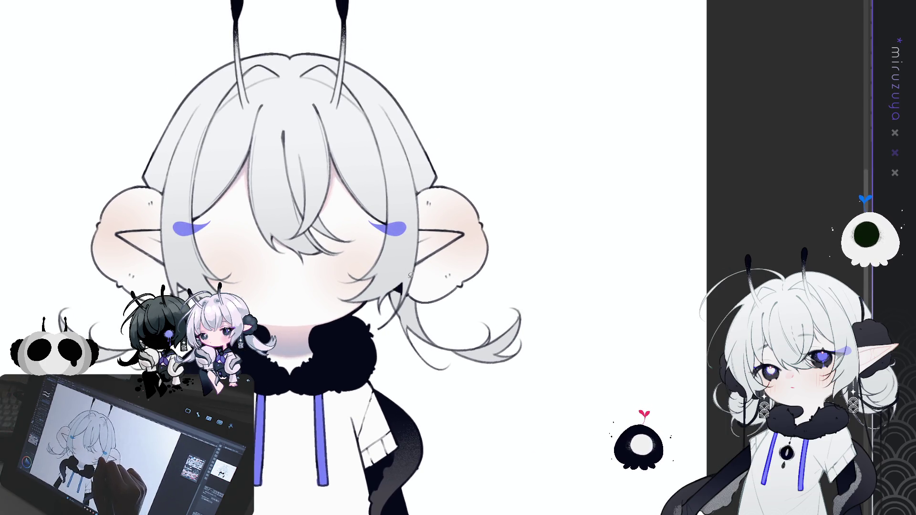
pyautogui.moveTo(478, 289); pyautogui.dragTo(455, 180)
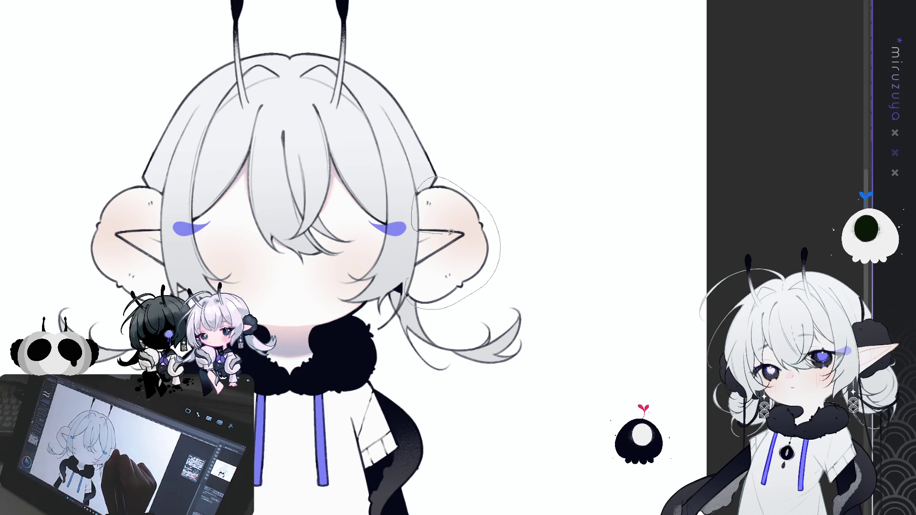
pyautogui.moveTo(423, 249); pyautogui.dragTo(451, 234)
pyautogui.moveTo(460, 201); pyautogui.dragTo(570, 188)
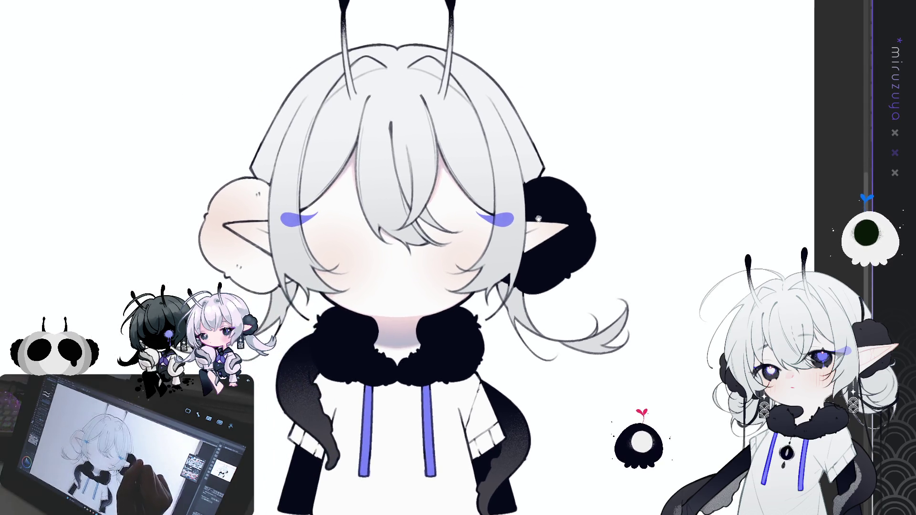
pyautogui.moveTo(278, 183)
pyautogui.mouseDown()
pyautogui.moveTo(307, 177)
pyautogui.moveTo(301, 210)
pyautogui.mouseUp()
pyautogui.moveTo(331, 263)
pyautogui.mouseDown()
pyautogui.moveTo(229, 269)
pyautogui.moveTo(280, 138)
pyautogui.mouseUp()
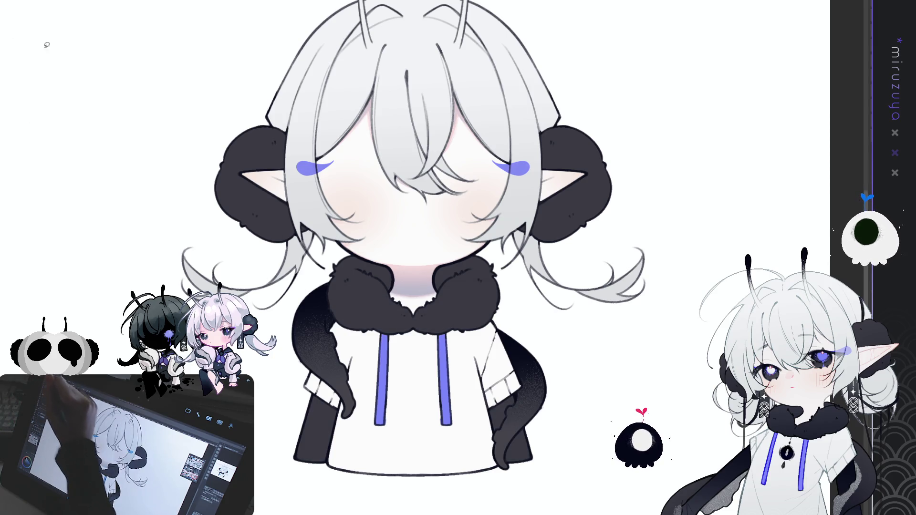
# Select the collar and airbrush darker shading onto its lower fur.
pyautogui.moveTo(480, 242); pyautogui.dragTo(396, 233)
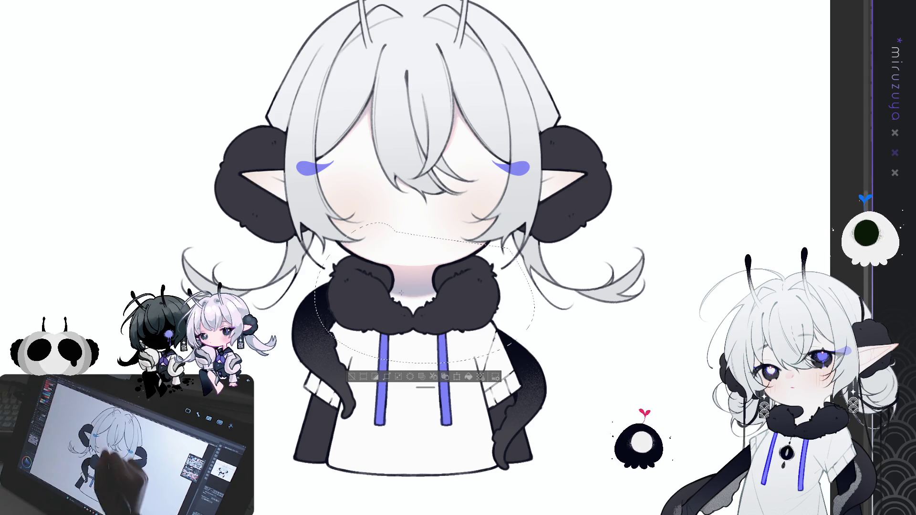
pyautogui.moveTo(487, 314); pyautogui.dragTo(416, 297)
pyautogui.moveTo(492, 313); pyautogui.dragTo(372, 298)
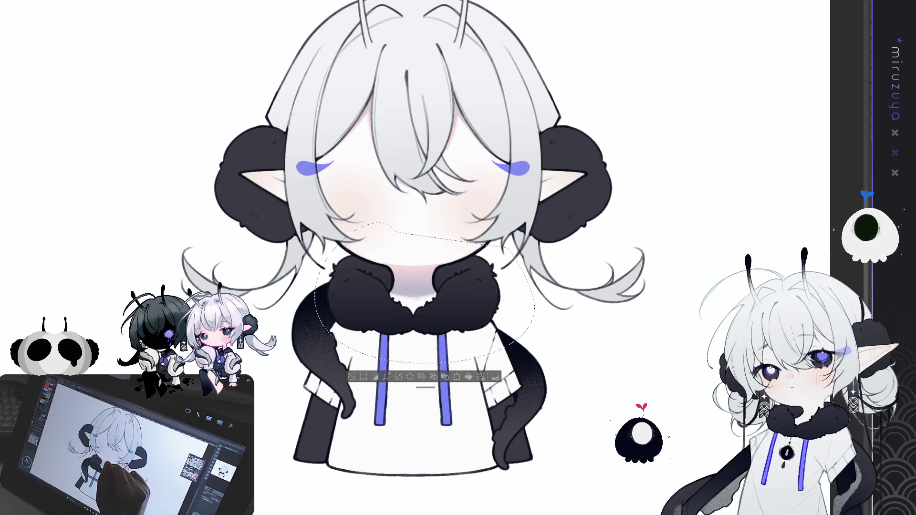
pyautogui.moveTo(489, 310); pyautogui.dragTo(374, 301)
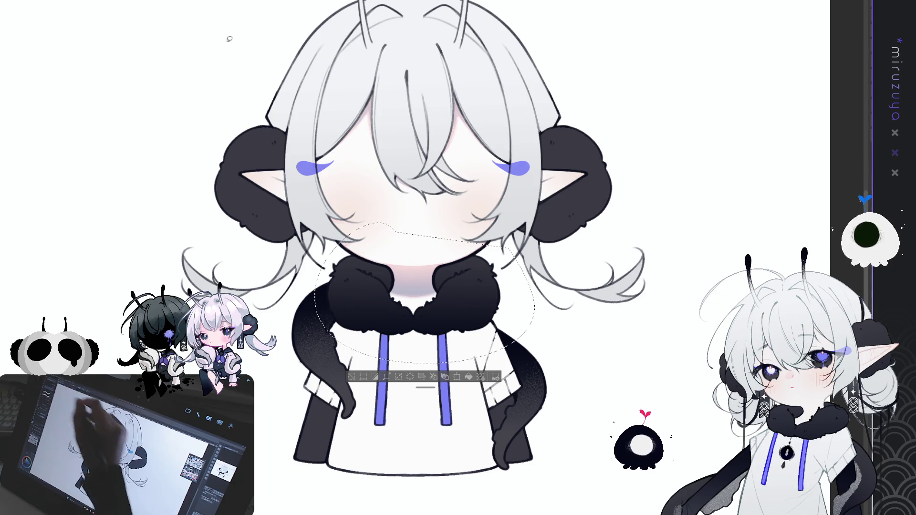
# Undo the last collar stroke, lasso around the buns, and airbrush their bottoms darker before deselecting.
pyautogui.hotkey('ctrl', 'z')
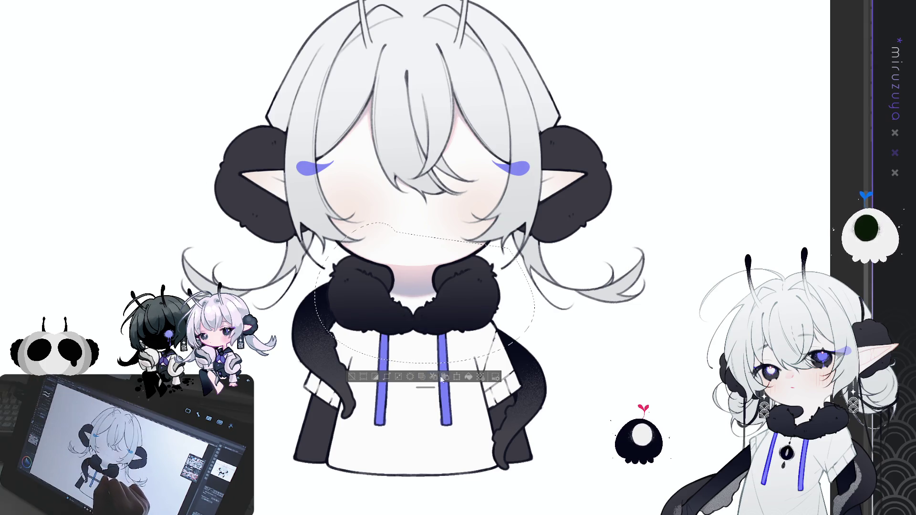
pyautogui.moveTo(336, 484)
pyautogui.mouseDown()
pyautogui.moveTo(362, 418)
pyautogui.moveTo(365, 453)
pyautogui.mouseUp()
pyautogui.moveTo(513, 370)
pyautogui.mouseDown()
pyautogui.moveTo(549, 424)
pyautogui.moveTo(477, 482)
pyautogui.mouseUp()
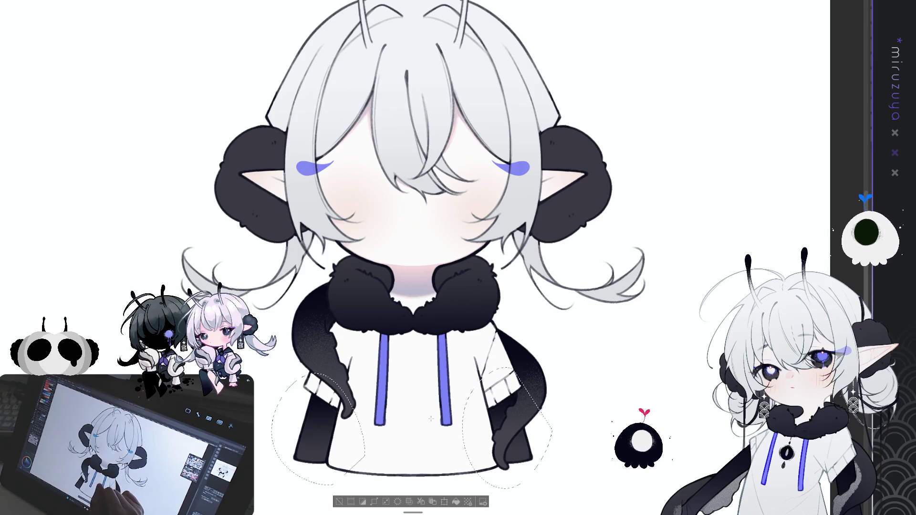
pyautogui.moveTo(308, 80)
pyautogui.mouseDown()
pyautogui.moveTo(261, 274)
pyautogui.moveTo(487, 231)
pyautogui.moveTo(578, 265)
pyautogui.moveTo(434, 30)
pyautogui.mouseUp()
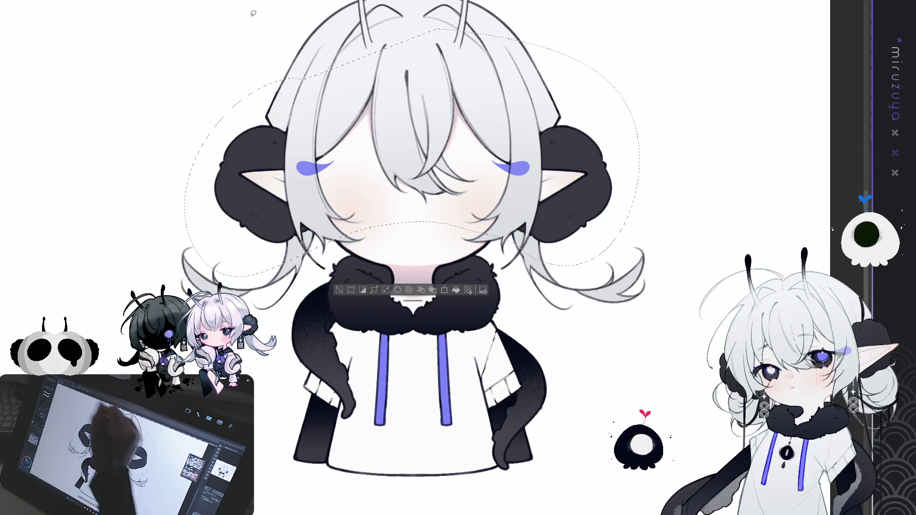
pyautogui.moveTo(253, 220); pyautogui.dragTo(572, 210)
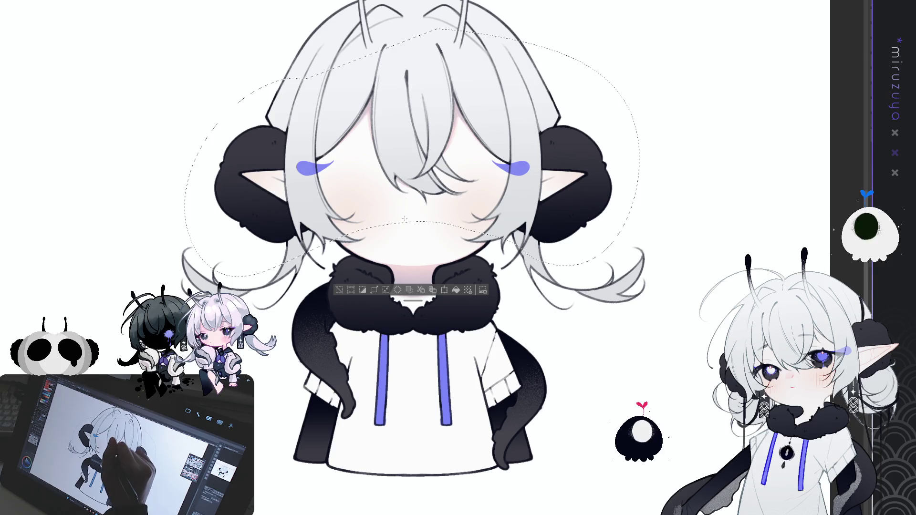
pyautogui.moveTo(253, 210); pyautogui.dragTo(573, 201)
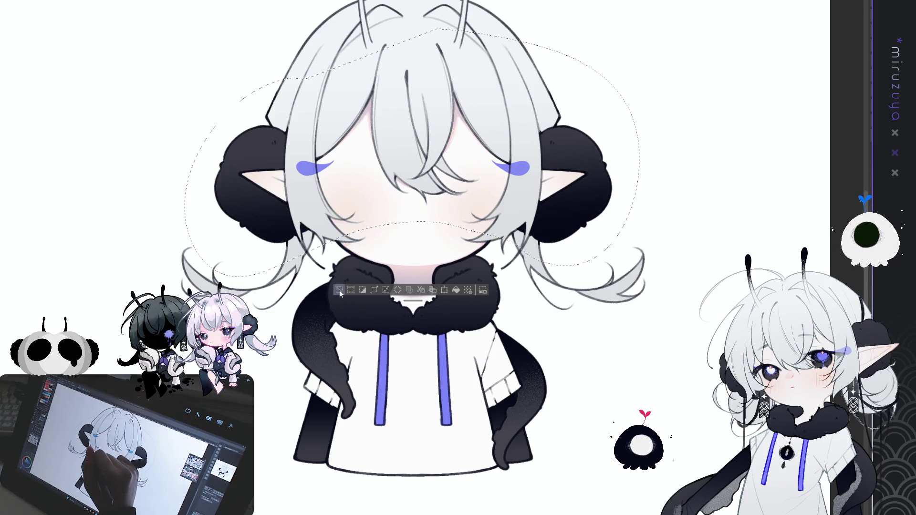
pyautogui.hotkey('ctrl', 'd')
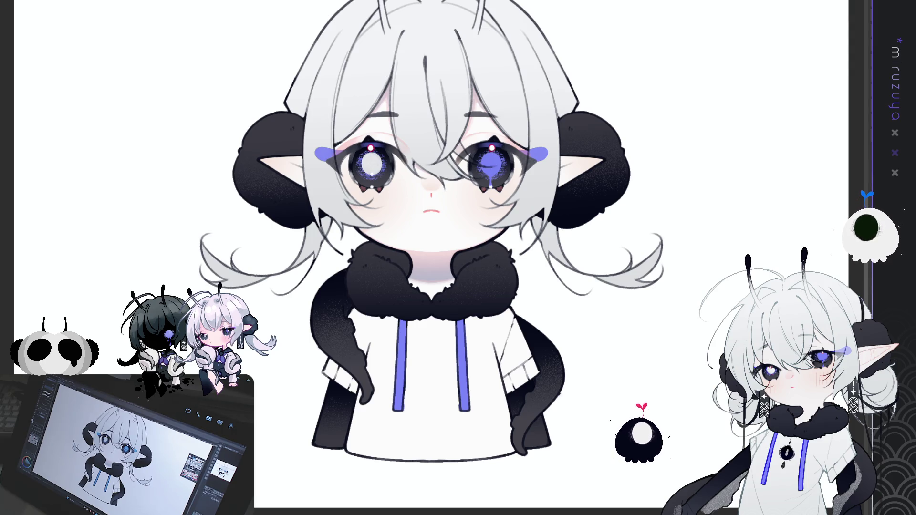
# Draw a thin grey stroke just below the shirt hem on the lower body.
pyautogui.moveTo(331, 209)
pyautogui.mouseDown()
pyautogui.moveTo(307, 109)
pyautogui.moveTo(308, 139)
pyautogui.mouseUp()
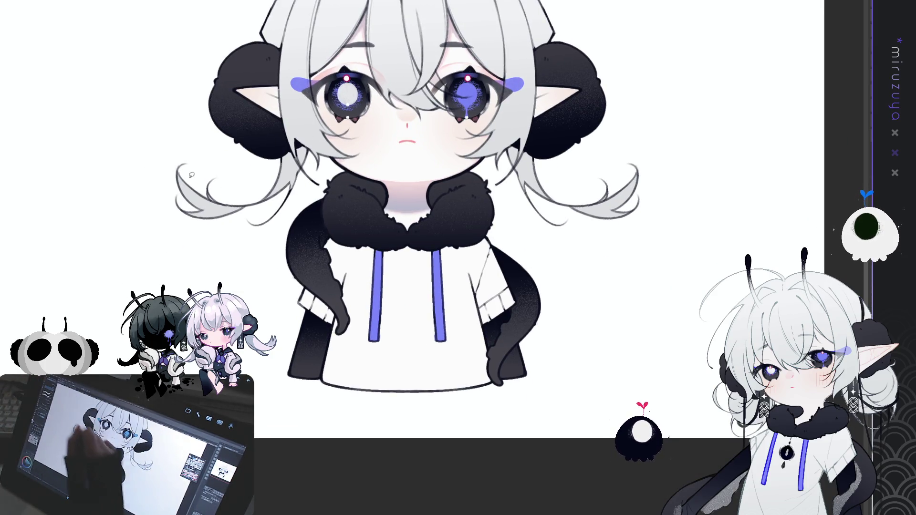
pyautogui.moveTo(356, 224)
pyautogui.mouseDown()
pyautogui.moveTo(391, 431)
pyautogui.moveTo(549, 286)
pyautogui.moveTo(422, 229)
pyautogui.mouseUp()
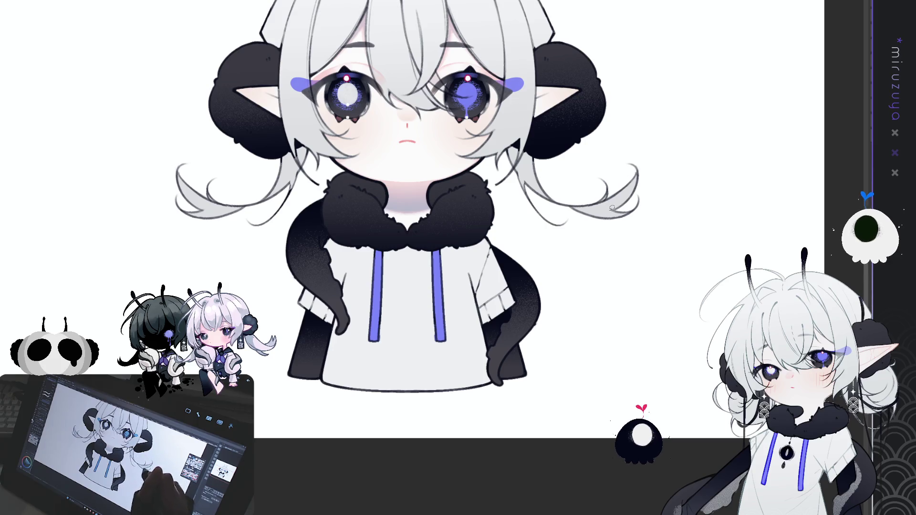
pyautogui.moveTo(408, 369); pyautogui.dragTo(415, 435)
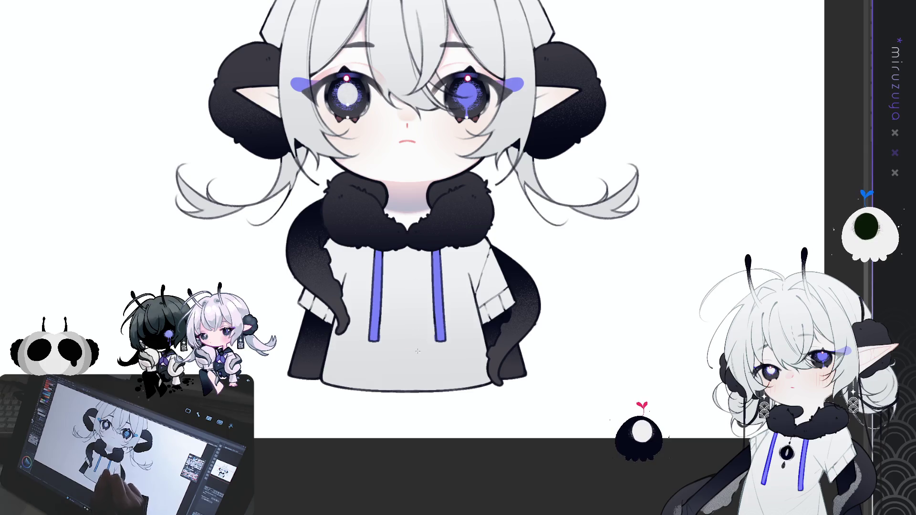
pyautogui.moveTo(517, 291)
pyautogui.mouseDown()
pyautogui.moveTo(479, 364)
pyautogui.moveTo(487, 357)
pyautogui.mouseUp()
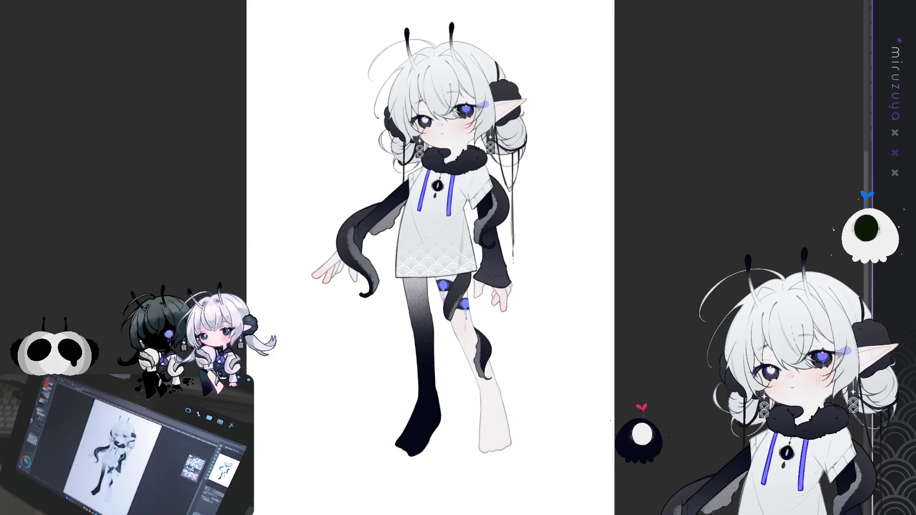
# Zoom into the full-body shirt, test a thin line beside the pendant, and undo it.
pyautogui.scroll(3, 508, 381)
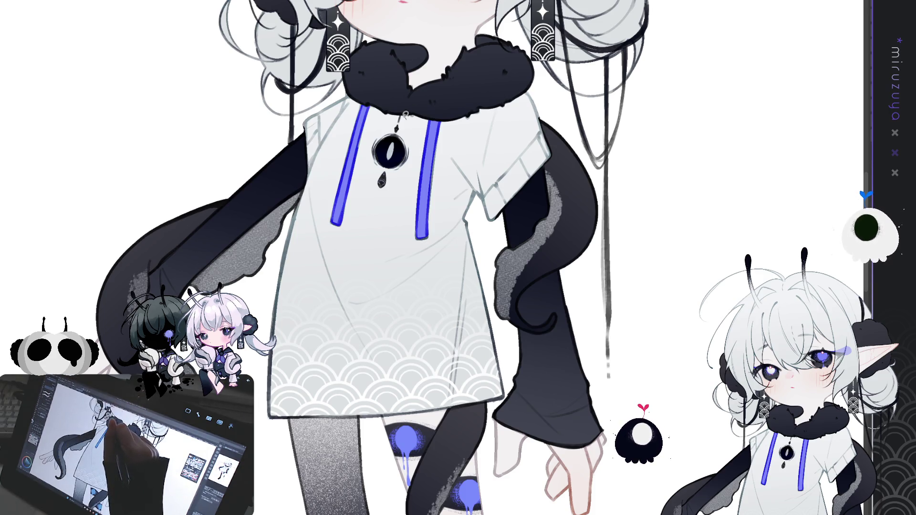
pyautogui.moveTo(377, 130); pyautogui.dragTo(365, 171)
pyautogui.hotkey('ctrl', 'z')
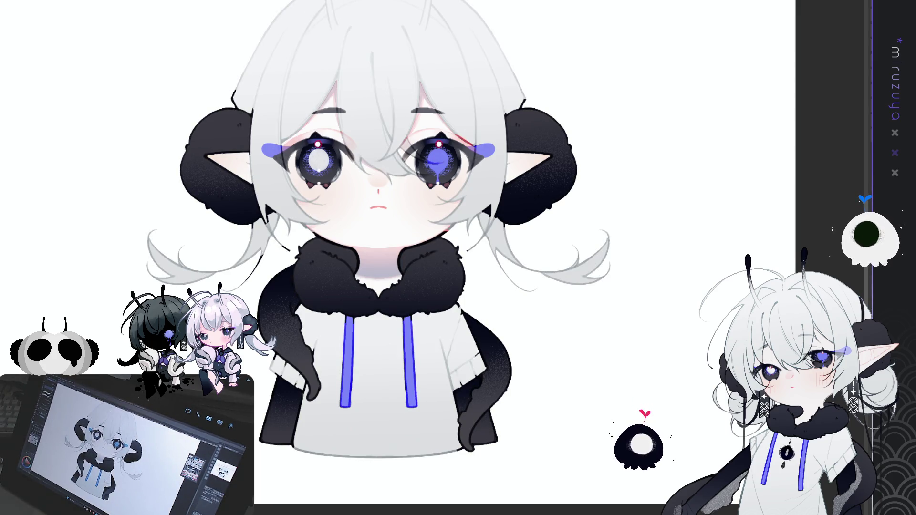
# Undo to restore the dark hair and head line art.
pyautogui.hotkey('ctrl', 'z')
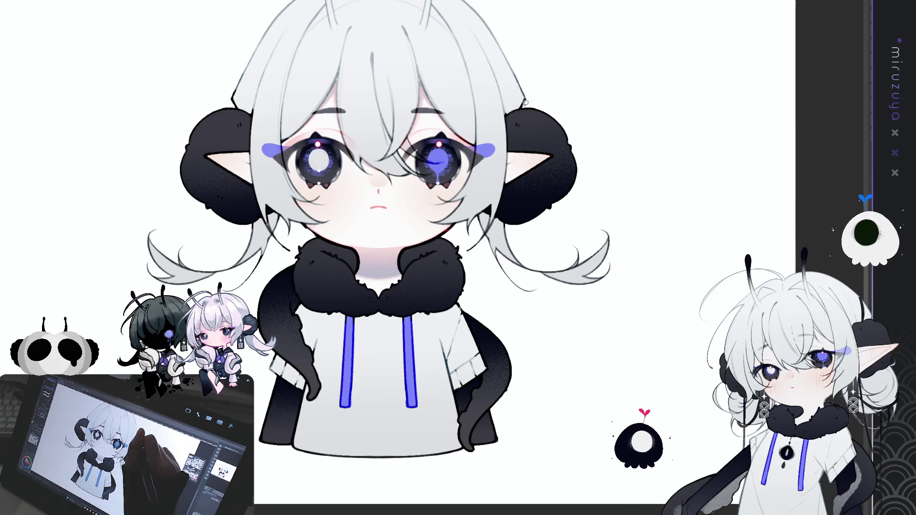
# Try small lasso selections on the hair, near the face and by the left eye, clearing each.
pyautogui.moveTo(523, 102); pyautogui.dragTo(529, 95)
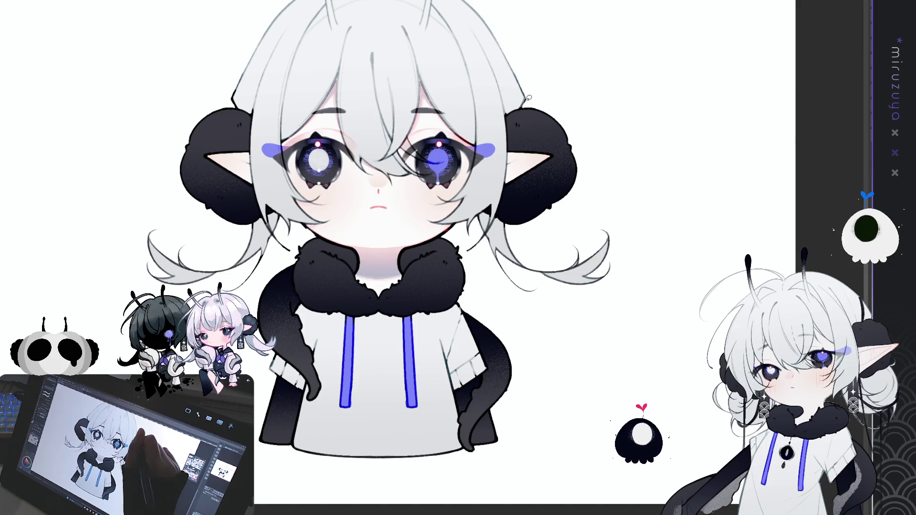
pyautogui.click(509, 109)
pyautogui.moveTo(507, 113); pyautogui.dragTo(519, 84)
pyautogui.click(519, 83)
pyautogui.click(253, 112)
pyautogui.moveTo(261, 105); pyautogui.dragTo(234, 110)
pyautogui.click(236, 103)
pyautogui.moveTo(286, 130)
pyautogui.mouseDown()
pyautogui.moveTo(292, 148)
pyautogui.moveTo(298, 134)
pyautogui.mouseUp()
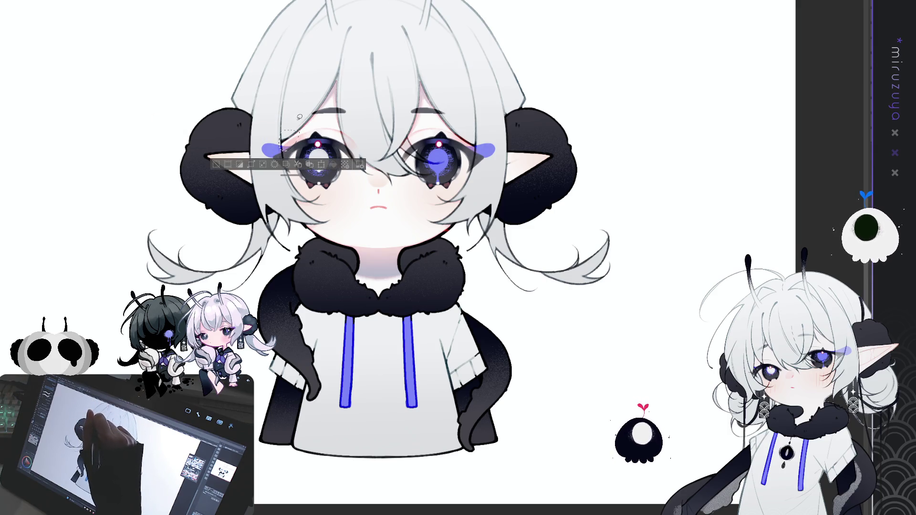
pyautogui.click(284, 213)
# Lasso pieces of the left and right hair strands and pigtails, then clear all selections.
pyautogui.moveTo(264, 218)
pyautogui.mouseDown()
pyautogui.moveTo(284, 255)
pyautogui.moveTo(298, 228)
pyautogui.moveTo(271, 211)
pyautogui.mouseUp()
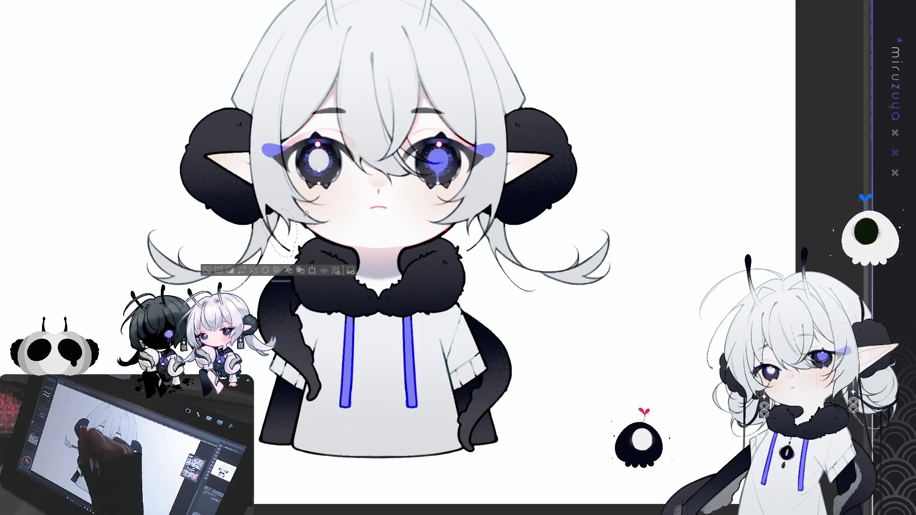
pyautogui.click(258, 219)
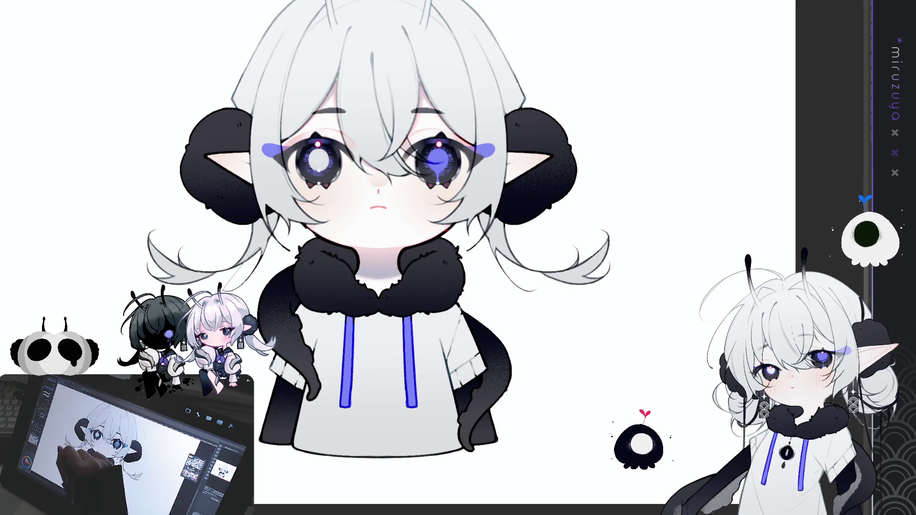
pyautogui.moveTo(271, 249); pyautogui.dragTo(233, 281)
pyautogui.moveTo(484, 210)
pyautogui.mouseDown()
pyautogui.moveTo(518, 224)
pyautogui.moveTo(492, 251)
pyautogui.mouseUp()
pyautogui.click(549, 222)
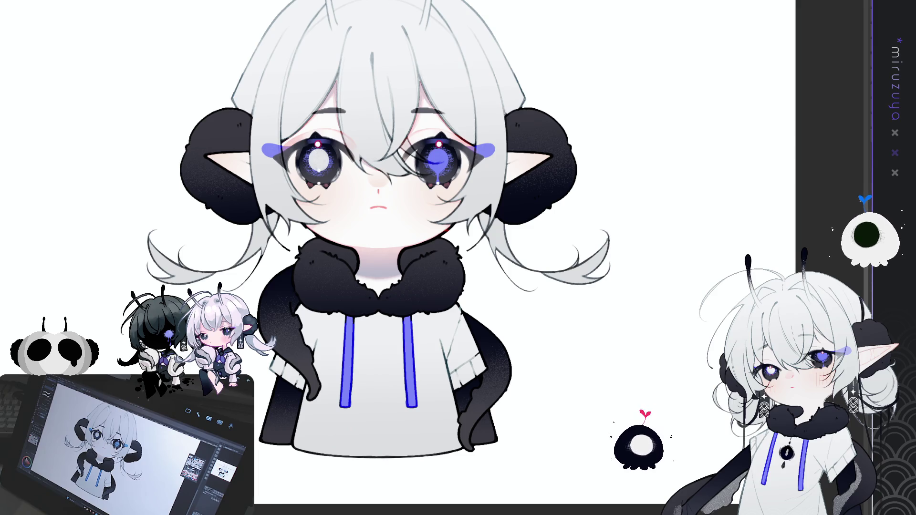
pyautogui.moveTo(269, 253); pyautogui.dragTo(229, 291)
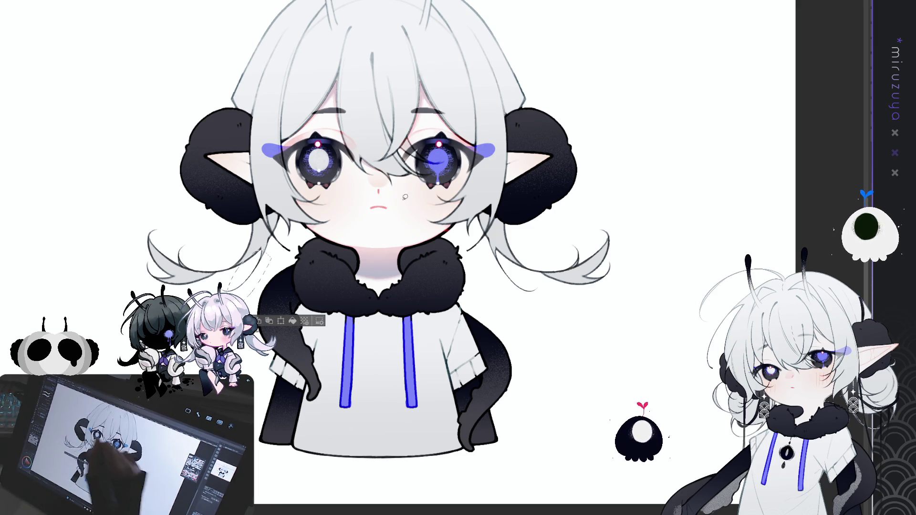
pyautogui.moveTo(478, 233); pyautogui.dragTo(486, 253)
pyautogui.moveTo(296, 234); pyautogui.dragTo(274, 255)
pyautogui.click(327, 228)
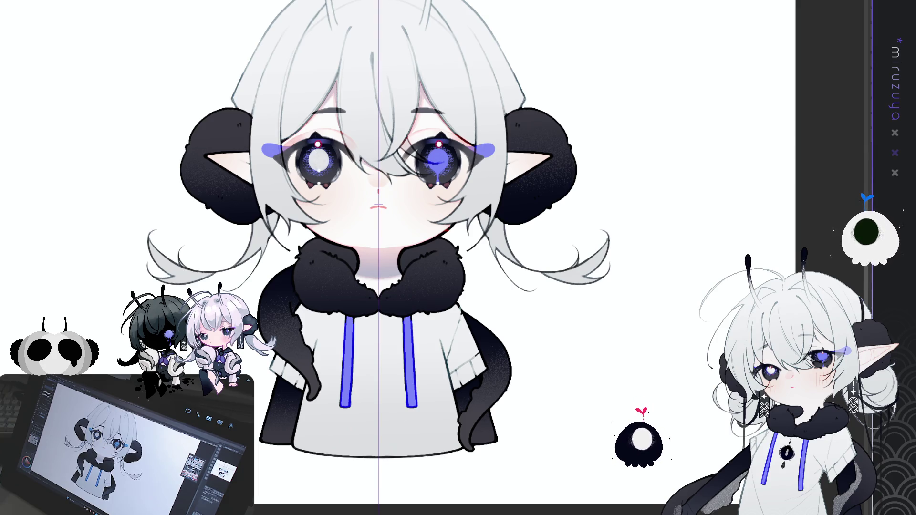
# Draw a thin cord down from the collar with a small dark-filled diamond charm.
pyautogui.scroll(5, 334, 429)
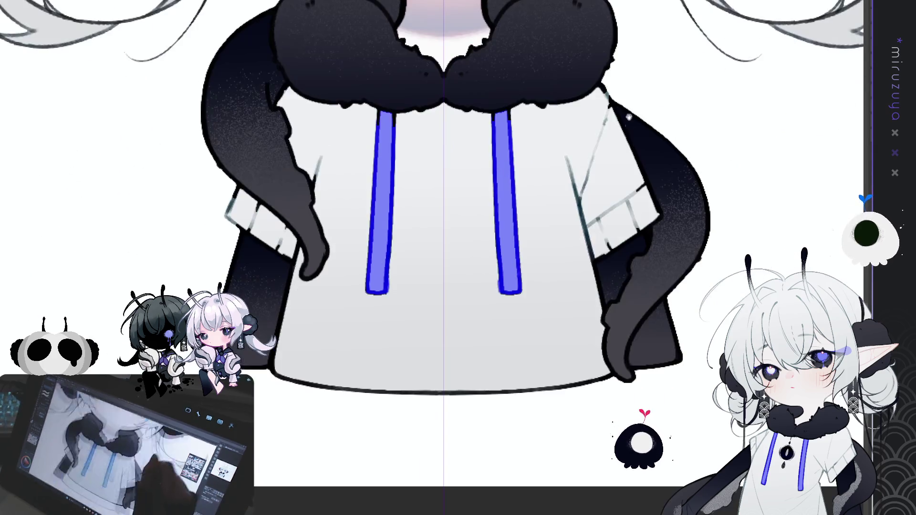
pyautogui.moveTo(444, 258); pyautogui.dragTo(430, 286)
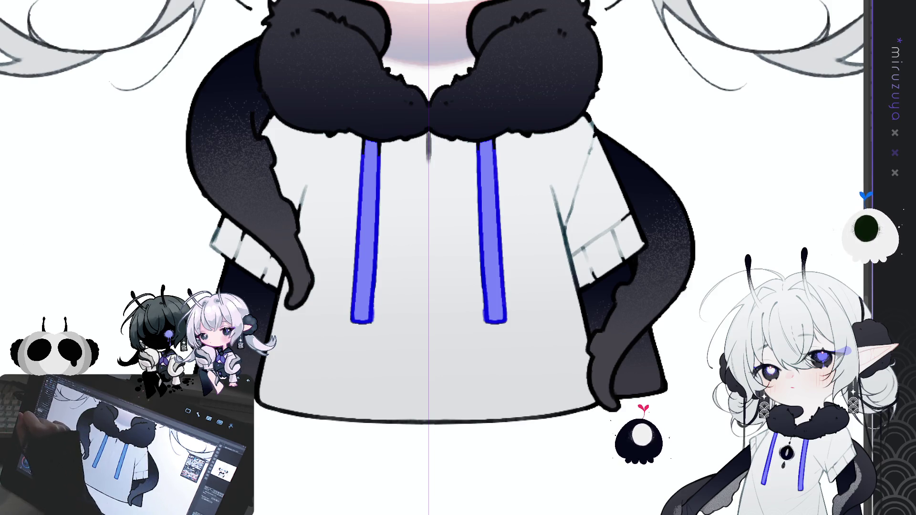
pyautogui.moveTo(428, 135); pyautogui.dragTo(430, 150)
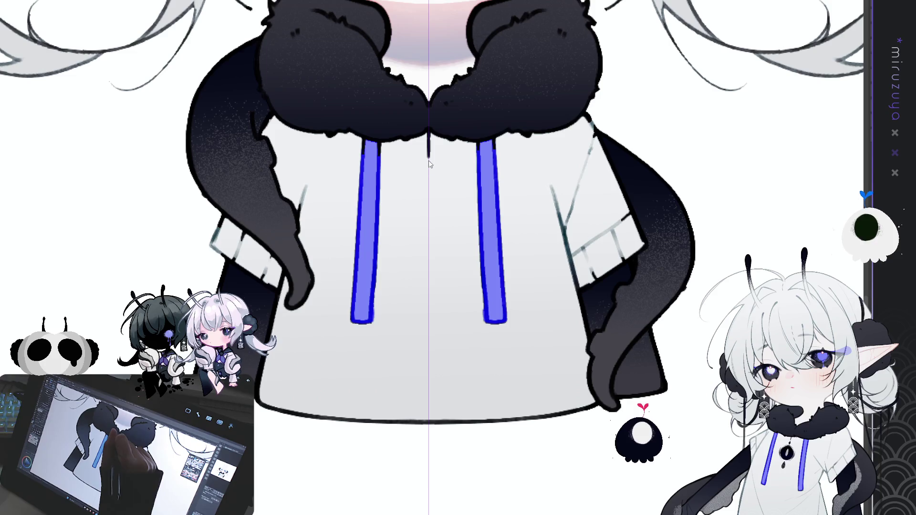
pyautogui.moveTo(423, 168); pyautogui.dragTo(439, 165)
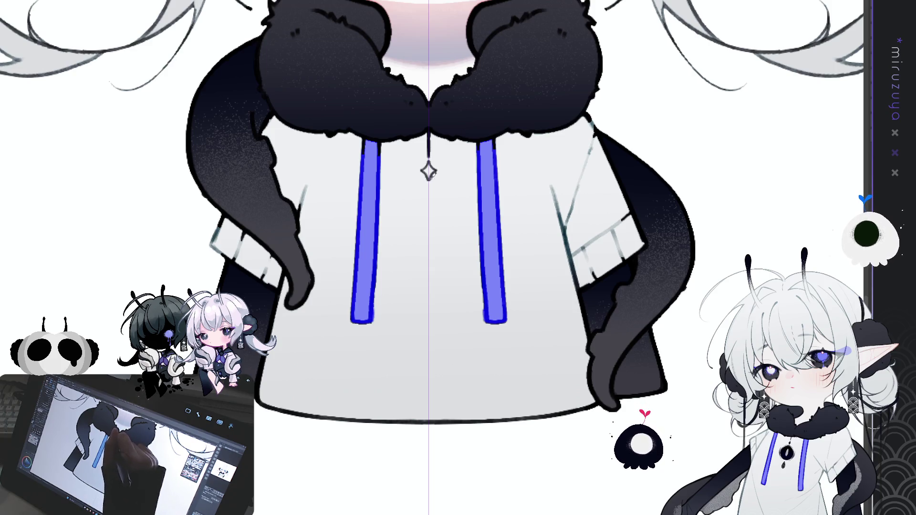
pyautogui.moveTo(428, 167); pyautogui.dragTo(429, 176)
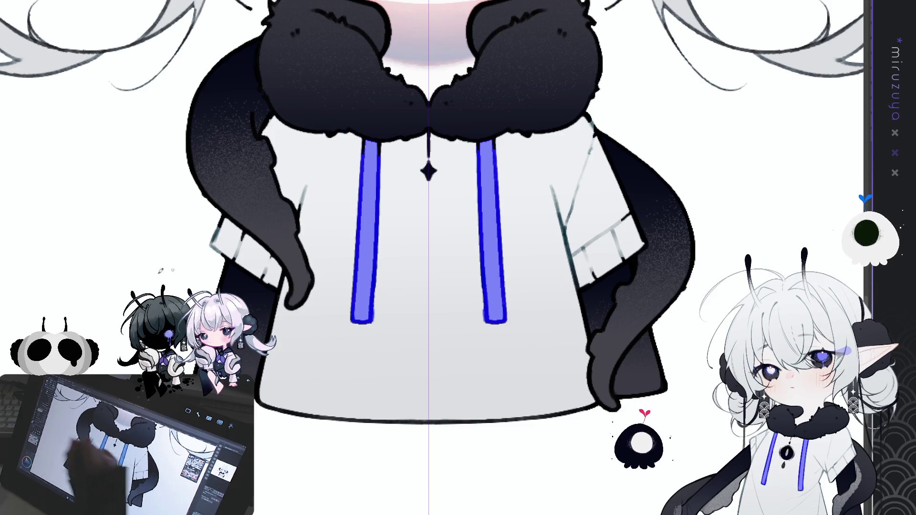
# Draw a round pendant ball below the diamond, redrawing it once.
pyautogui.moveTo(431, 190); pyautogui.dragTo(432, 222)
pyautogui.hotkey('ctrl', 'z')
pyautogui.moveTo(431, 187)
pyautogui.mouseDown()
pyautogui.moveTo(427, 224)
pyautogui.moveTo(428, 195)
pyautogui.moveTo(439, 201)
pyautogui.moveTo(431, 224)
pyautogui.moveTo(430, 193)
pyautogui.moveTo(435, 222)
pyautogui.moveTo(427, 223)
pyautogui.mouseUp()
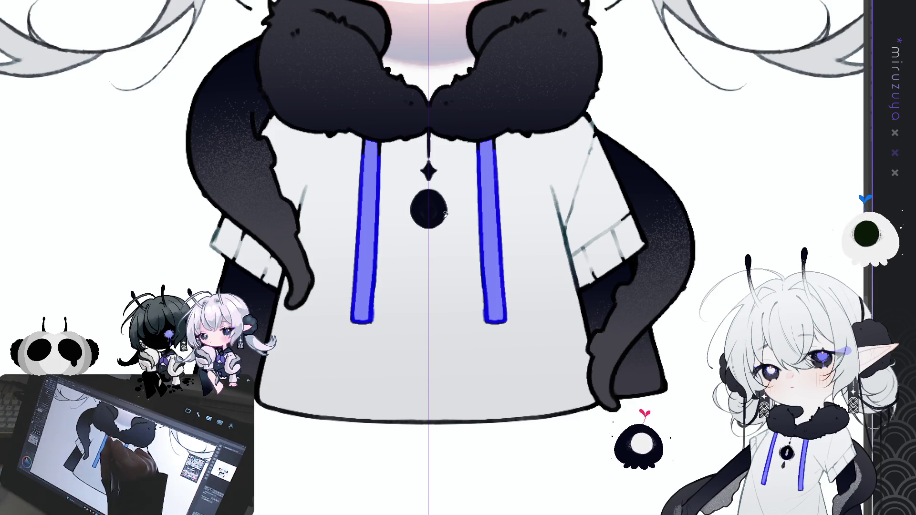
# Thicken the pendant ball's outline and spray a grainy halo around it.
pyautogui.moveTo(426, 192)
pyautogui.mouseDown()
pyautogui.moveTo(415, 205)
pyautogui.moveTo(432, 221)
pyautogui.mouseUp()
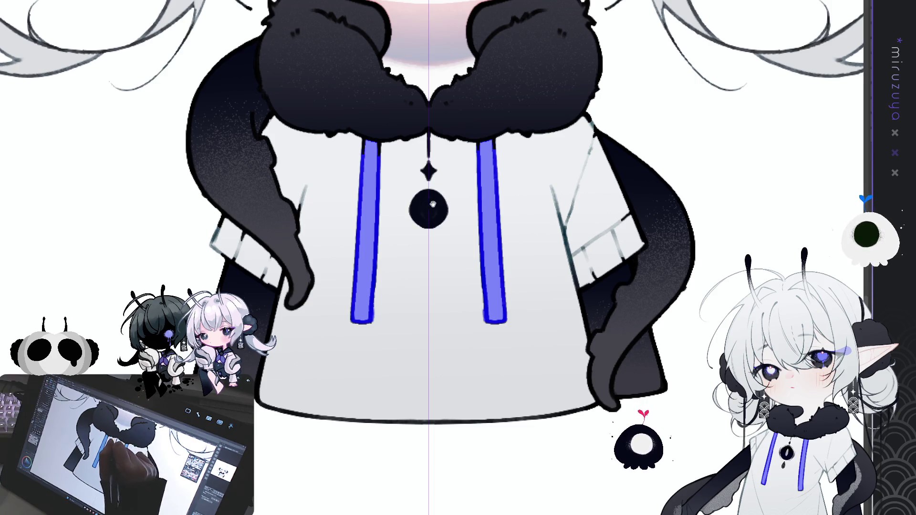
pyautogui.moveTo(448, 173); pyautogui.dragTo(443, 174)
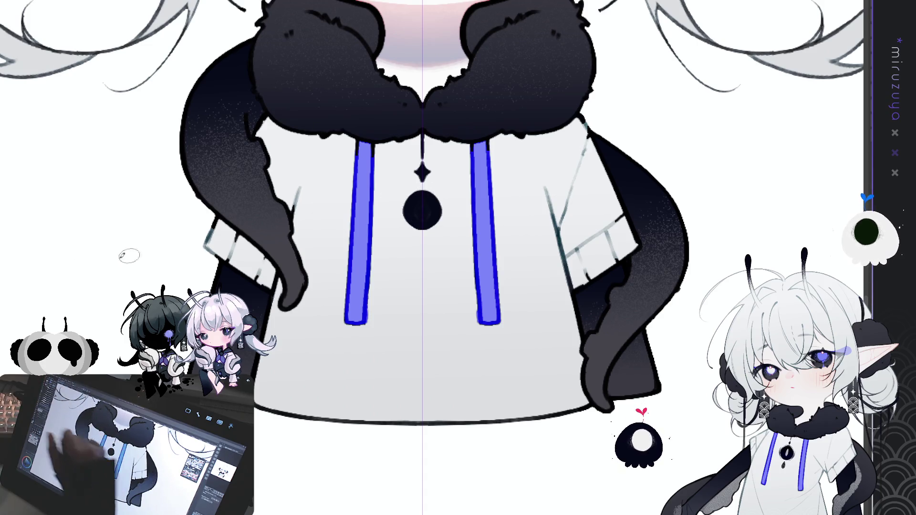
pyautogui.moveTo(407, 200)
pyautogui.mouseDown()
pyautogui.moveTo(414, 224)
pyautogui.moveTo(422, 223)
pyautogui.moveTo(418, 193)
pyautogui.moveTo(411, 220)
pyautogui.moveTo(405, 197)
pyautogui.moveTo(408, 218)
pyautogui.moveTo(405, 210)
pyautogui.moveTo(425, 225)
pyautogui.mouseUp()
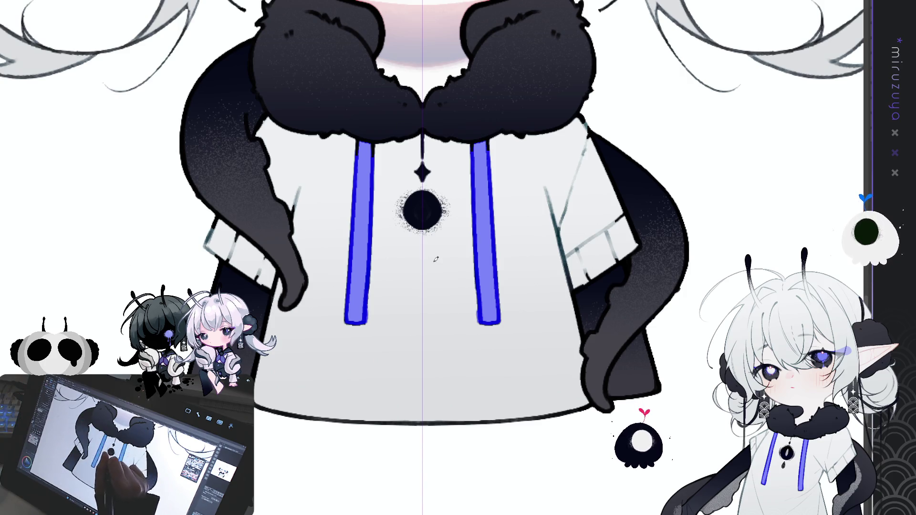
# Add a dark-filled teardrop under the pendant ball and a light highlight inside it.
pyautogui.moveTo(418, 255); pyautogui.dragTo(430, 258)
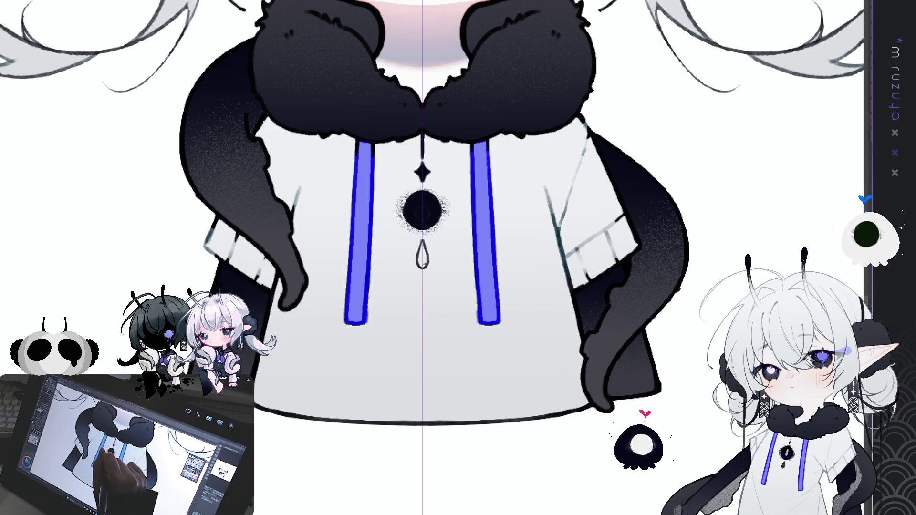
pyautogui.moveTo(422, 241)
pyautogui.mouseDown()
pyautogui.moveTo(422, 265)
pyautogui.moveTo(426, 253)
pyautogui.mouseUp()
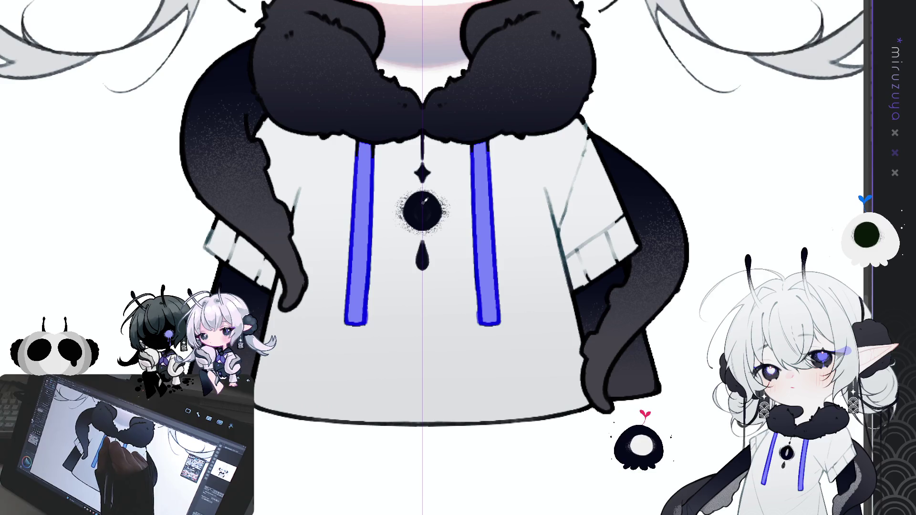
pyautogui.moveTo(422, 202); pyautogui.dragTo(428, 218)
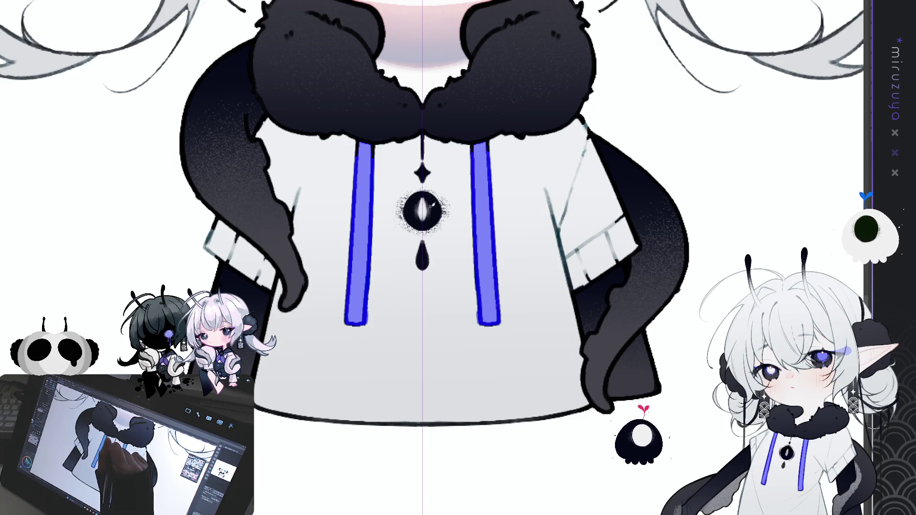
pyautogui.moveTo(568, 325); pyautogui.dragTo(552, 351)
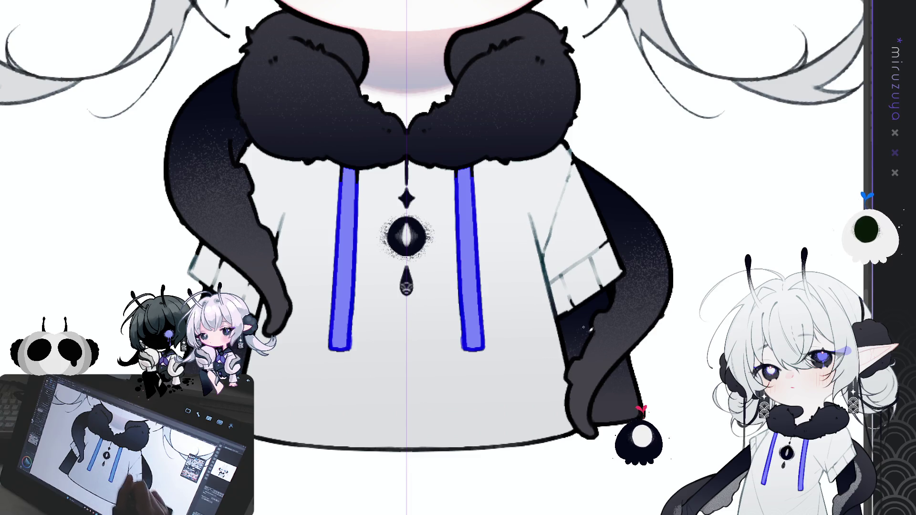
pyautogui.moveTo(696, 418); pyautogui.dragTo(685, 433)
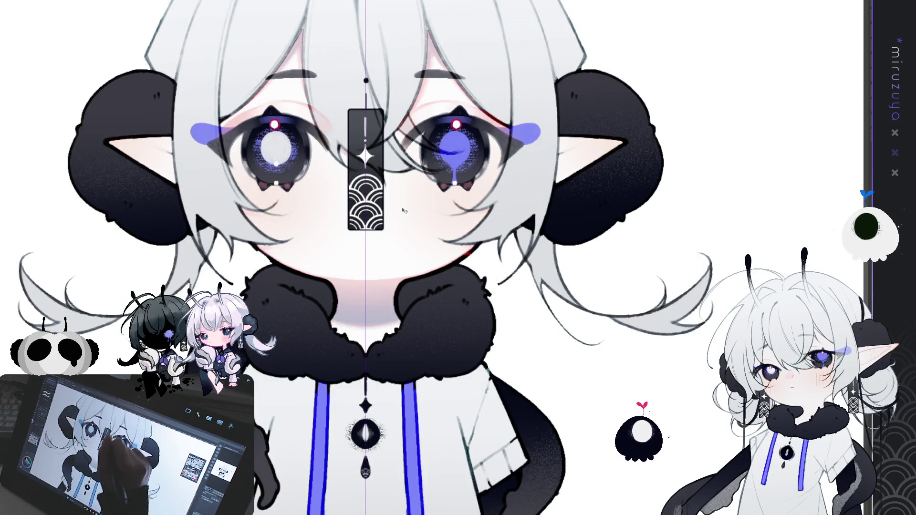
# Move the earring beside the right ear and shift its duplicate across to the left ear.
pyautogui.moveTo(403, 211)
pyautogui.mouseDown()
pyautogui.moveTo(574, 265)
pyautogui.moveTo(568, 314)
pyautogui.moveTo(583, 312)
pyautogui.mouseUp()
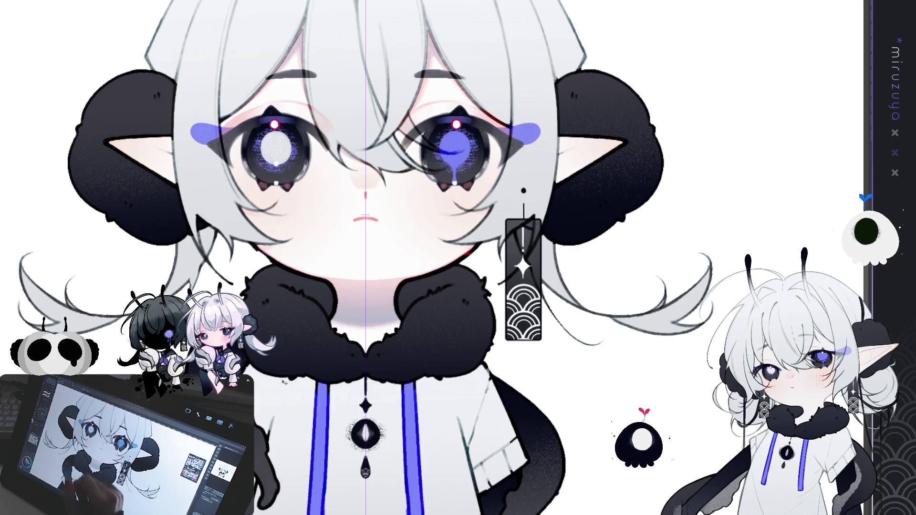
pyautogui.hotkey('ctrl', '0')
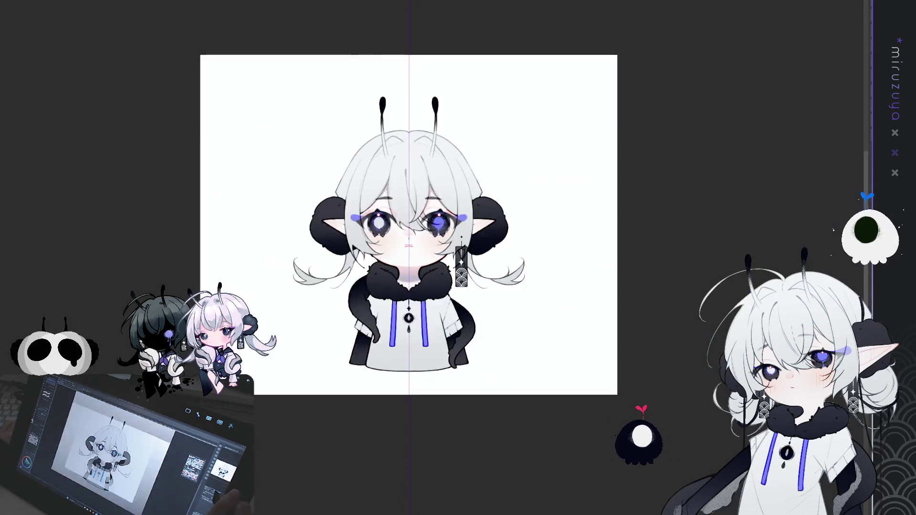
pyautogui.hotkey('ctrl', '-')
pyautogui.moveTo(435, 265); pyautogui.dragTo(382, 265)
pyautogui.hotkey('ctrl', '+')
pyautogui.moveTo(288, 272); pyautogui.dragTo(279, 272)
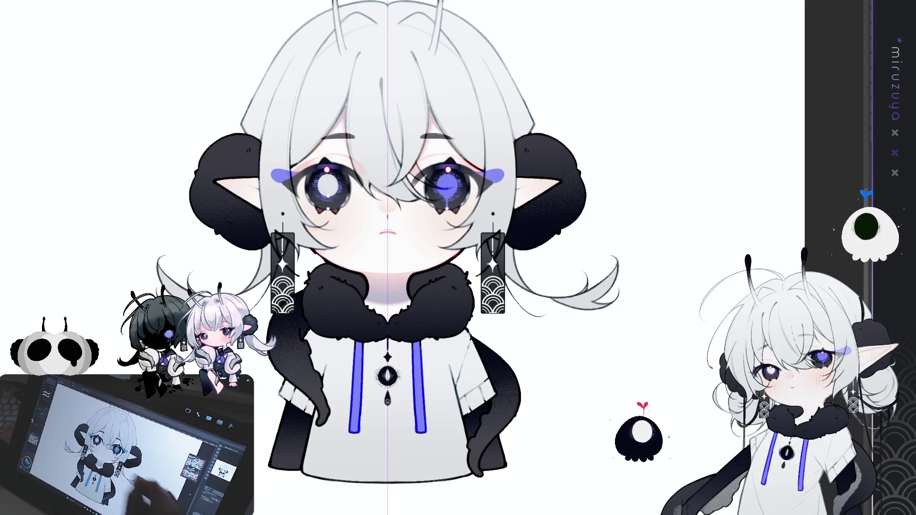
pyautogui.moveTo(497, 183); pyautogui.dragTo(294, 189)
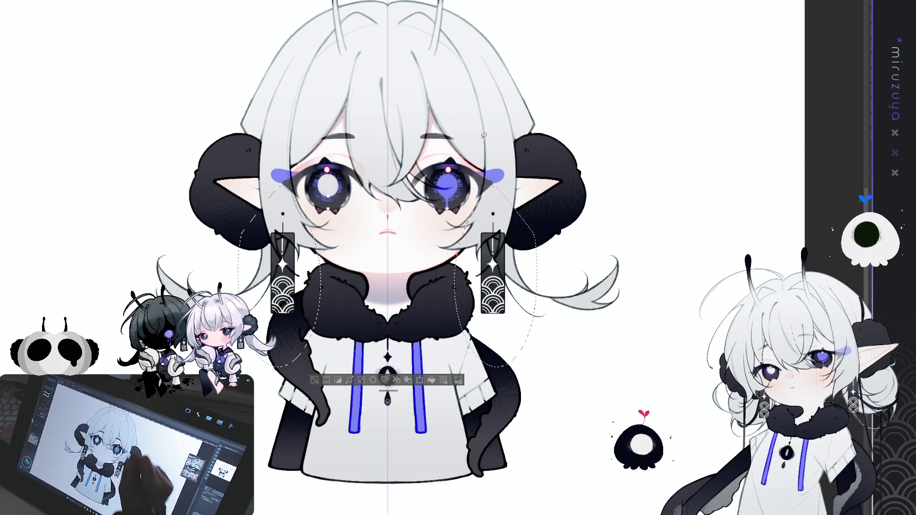
# Select the right earring and nudge it into place with the arrow keys.
pyautogui.moveTo(491, 186)
pyautogui.mouseDown()
pyautogui.moveTo(536, 296)
pyautogui.moveTo(451, 268)
pyautogui.mouseUp()
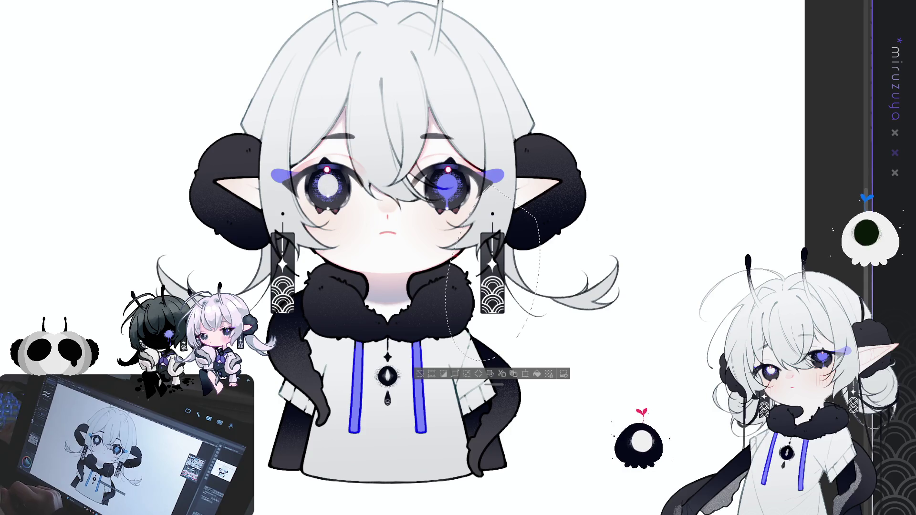
pyautogui.press('Left')
pyautogui.press('Left')
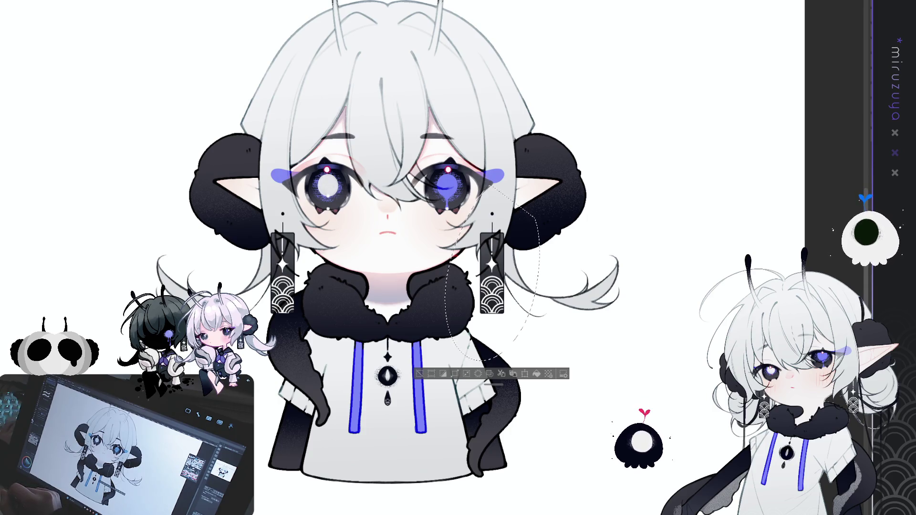
pyautogui.press('Left')
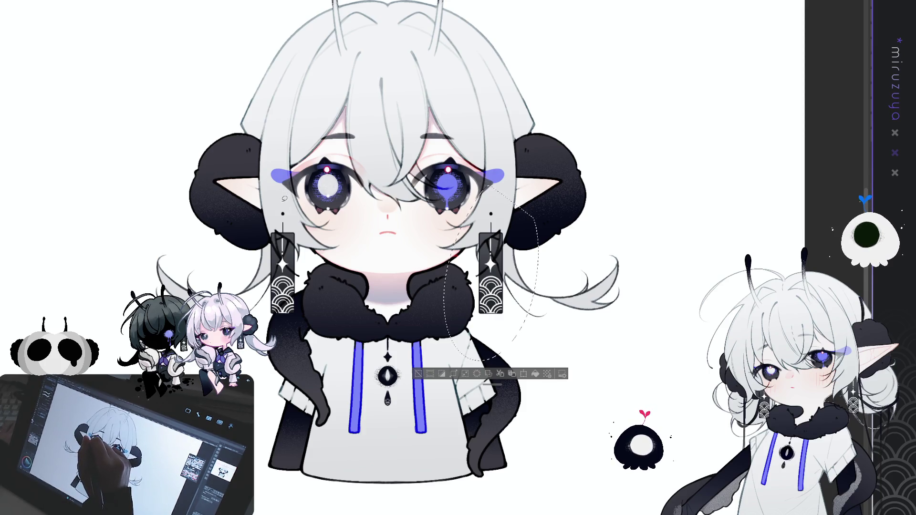
pyautogui.press('Right')
pyautogui.press('Right')
pyautogui.press('Right')
pyautogui.press('Right')
pyautogui.press('Right')
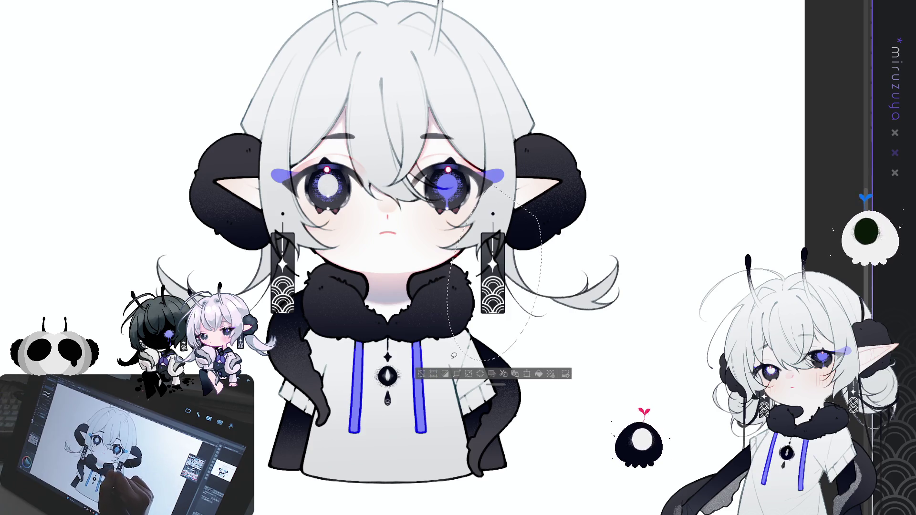
pyautogui.moveTo(492, 191)
pyautogui.mouseDown()
pyautogui.moveTo(556, 267)
pyautogui.moveTo(496, 358)
pyautogui.moveTo(456, 253)
pyautogui.mouseUp()
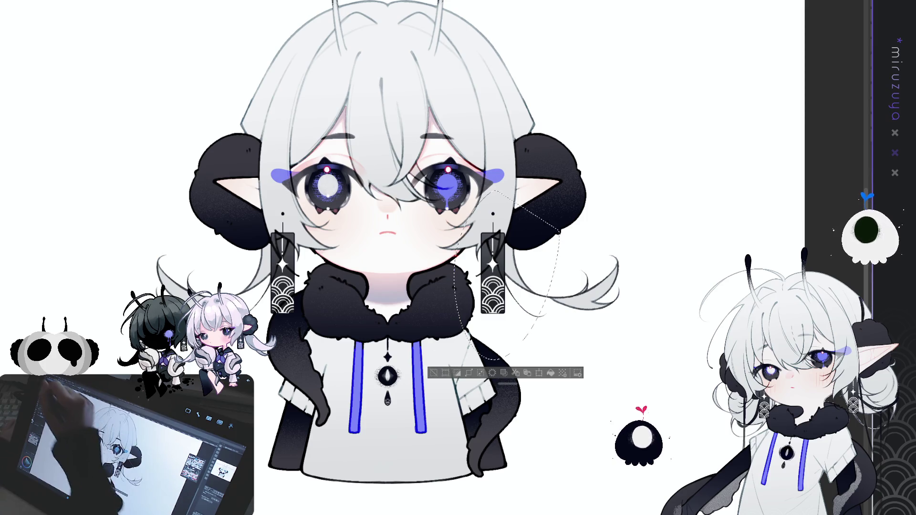
pyautogui.press('Right')
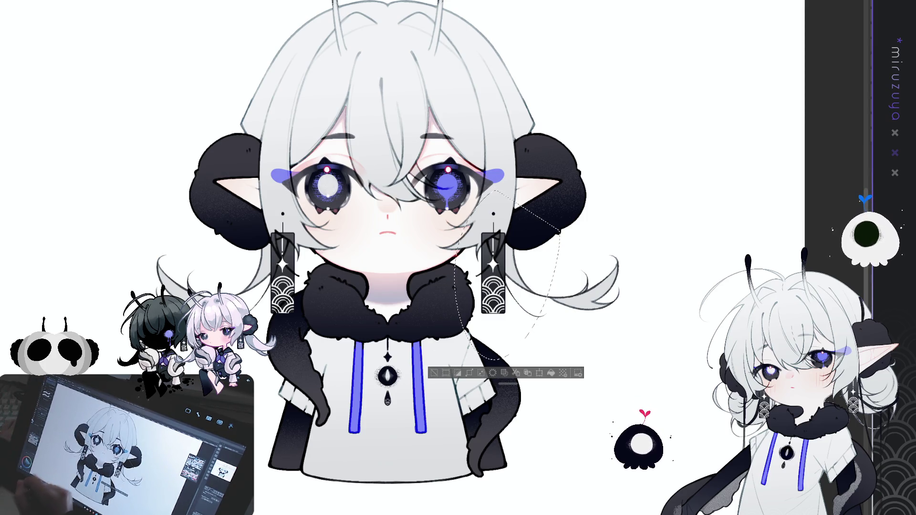
# Clear the selection and add a vertical symmetry guide down the canvas centre.
pyautogui.moveTo(286, 377)
pyautogui.mouseDown()
pyautogui.moveTo(260, 200)
pyautogui.moveTo(310, 363)
pyautogui.mouseUp()
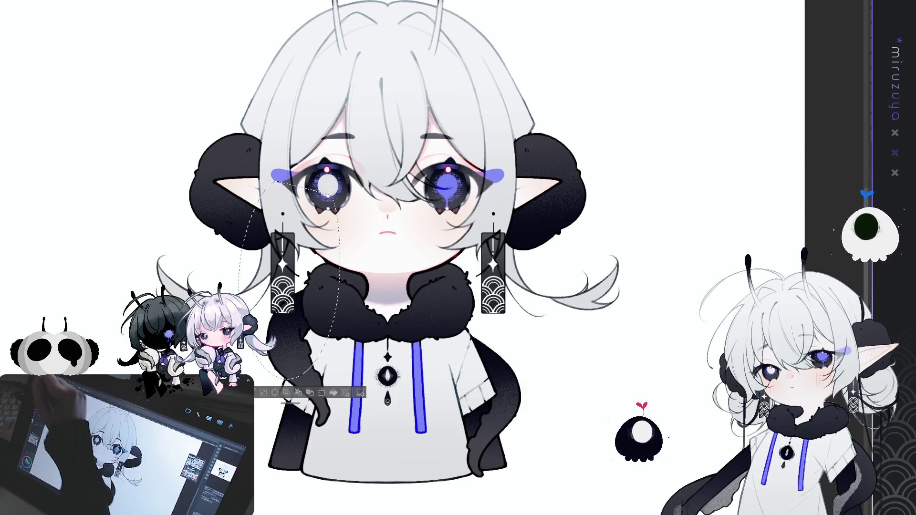
pyautogui.hotkey('ctrl', 'd')
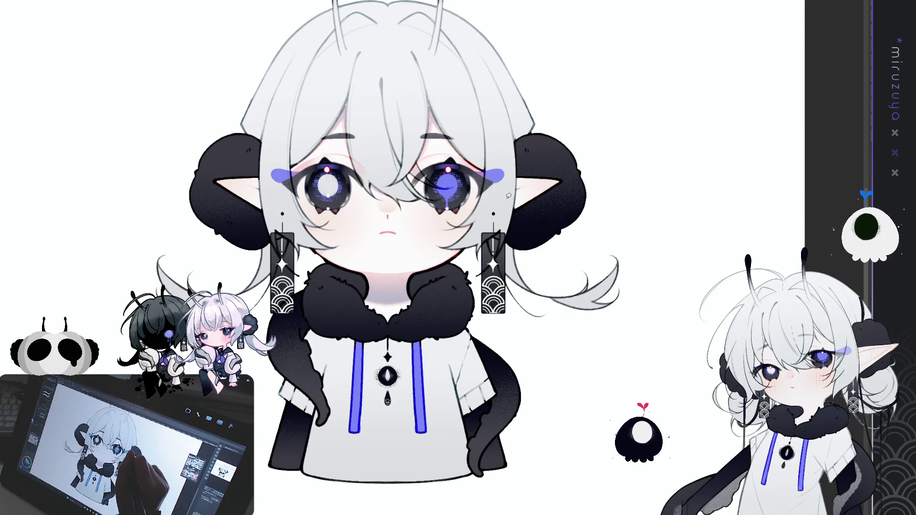
pyautogui.hotkey('ctrl', '1')
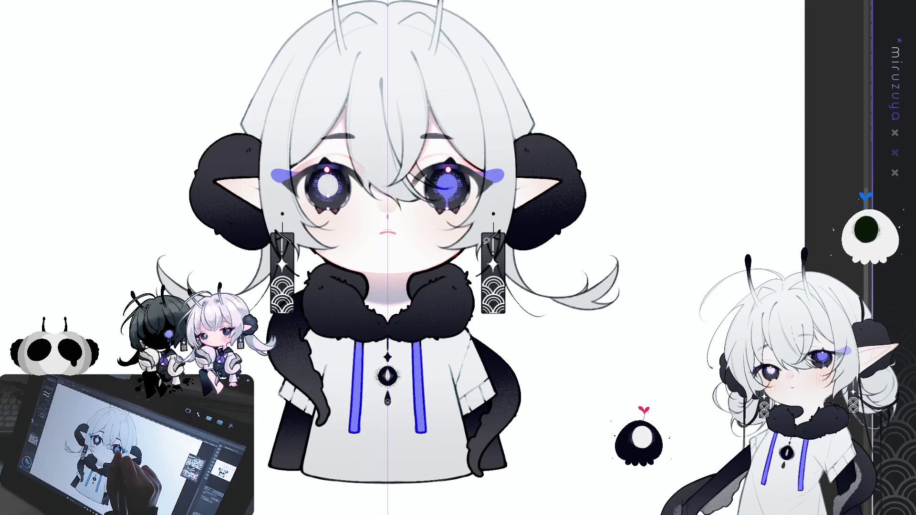
pyautogui.moveTo(483, 244); pyautogui.dragTo(478, 239)
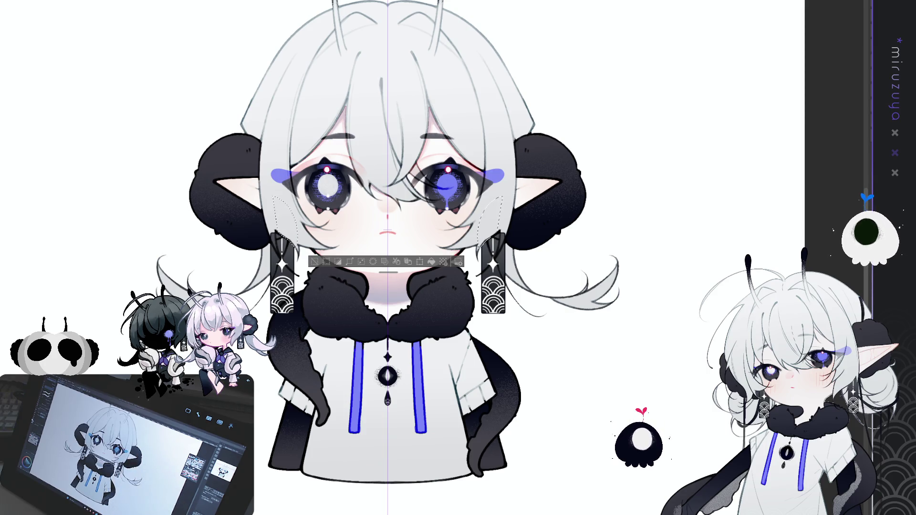
pyautogui.hotkey('ctrl', 'd')
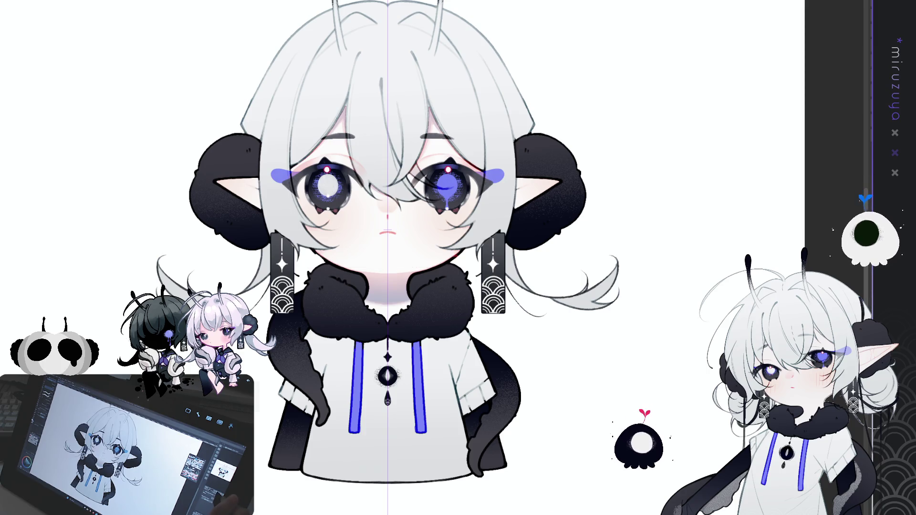
pyautogui.hotkey('ctrl', '+')
pyautogui.hotkey('ctrl', 'shift', 'd')
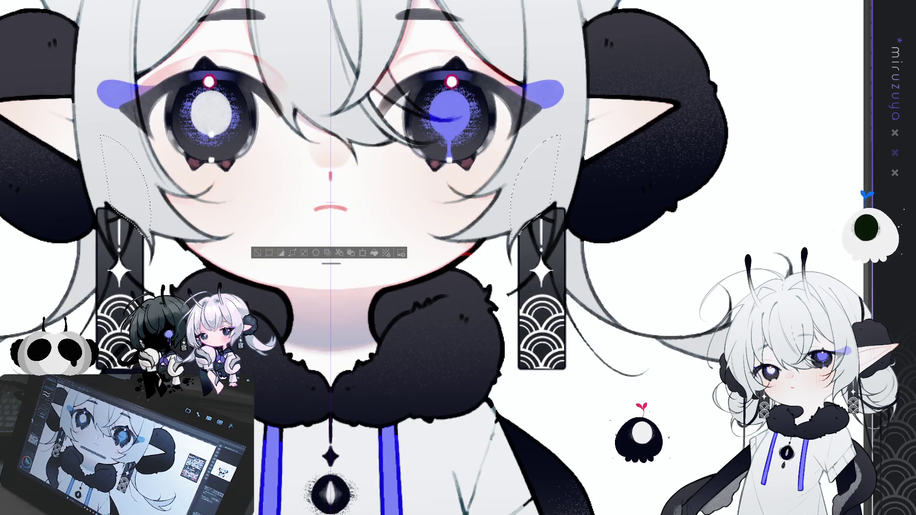
pyautogui.press('Delete')
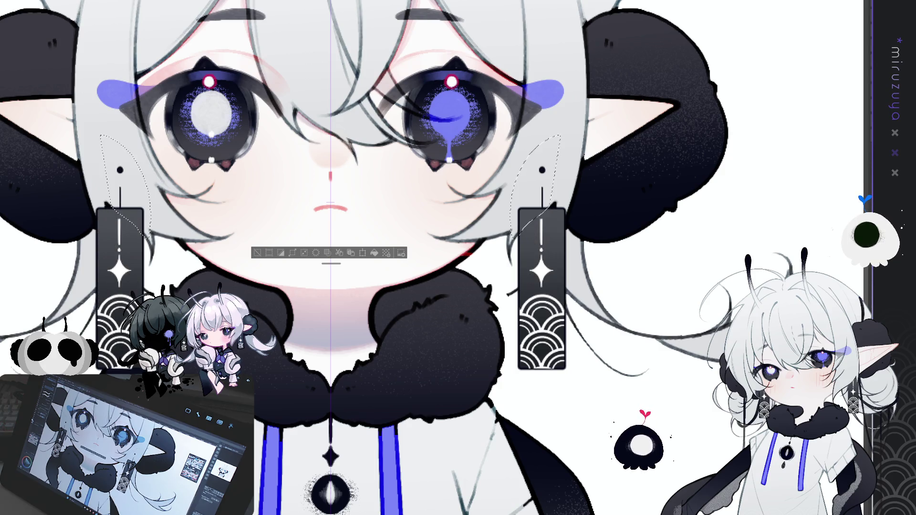
pyautogui.hotkey('ctrl', 'd')
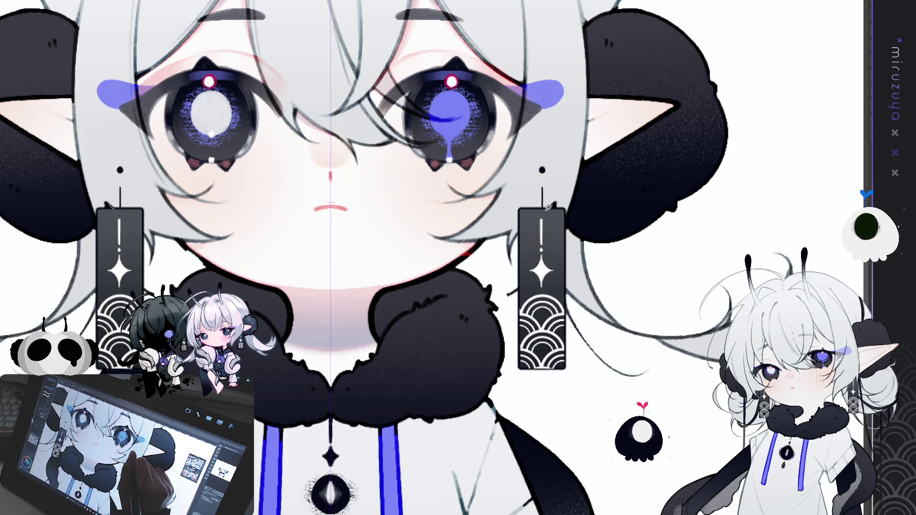
pyautogui.hotkey('ctrl', 'z')
pyautogui.hotkey('ctrl', 'z')
pyautogui.hotkey('ctrl', 'z')
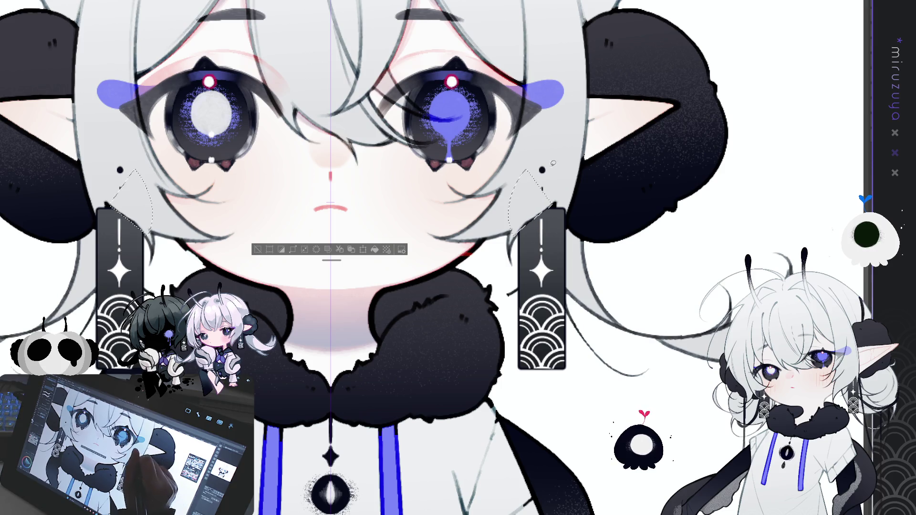
pyautogui.moveTo(330, 203)
pyautogui.mouseDown()
pyautogui.moveTo(310, 291)
pyautogui.moveTo(327, 314)
pyautogui.mouseUp()
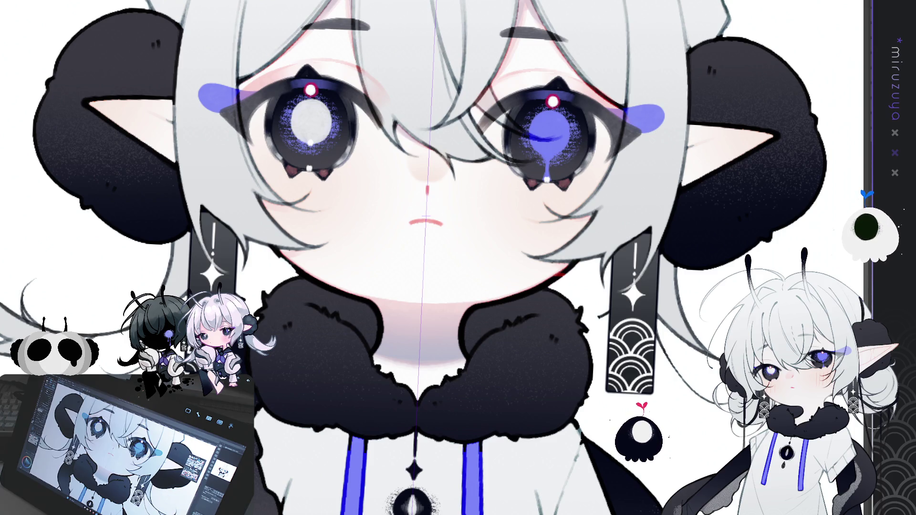
pyautogui.moveTo(260, 299)
pyautogui.mouseDown()
pyautogui.moveTo(248, 305)
pyautogui.moveTo(265, 272)
pyautogui.mouseUp()
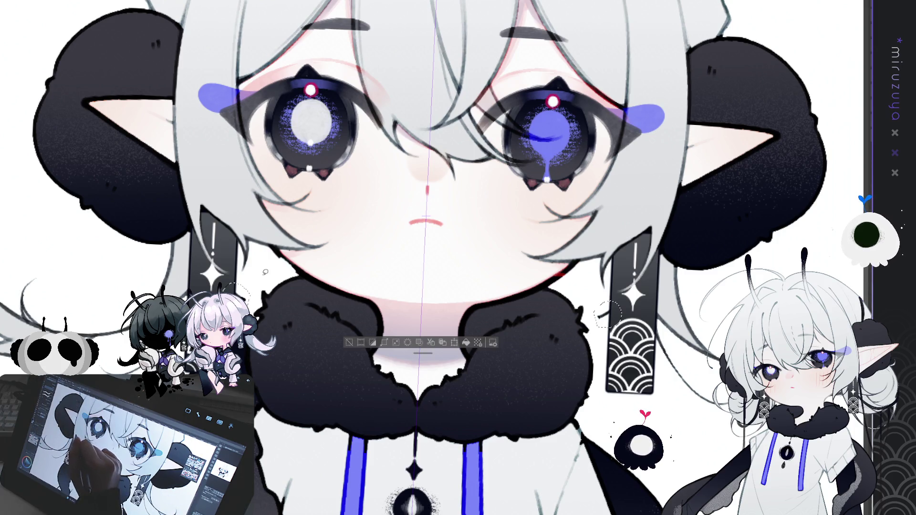
pyautogui.hotkey('ctrl', 'd')
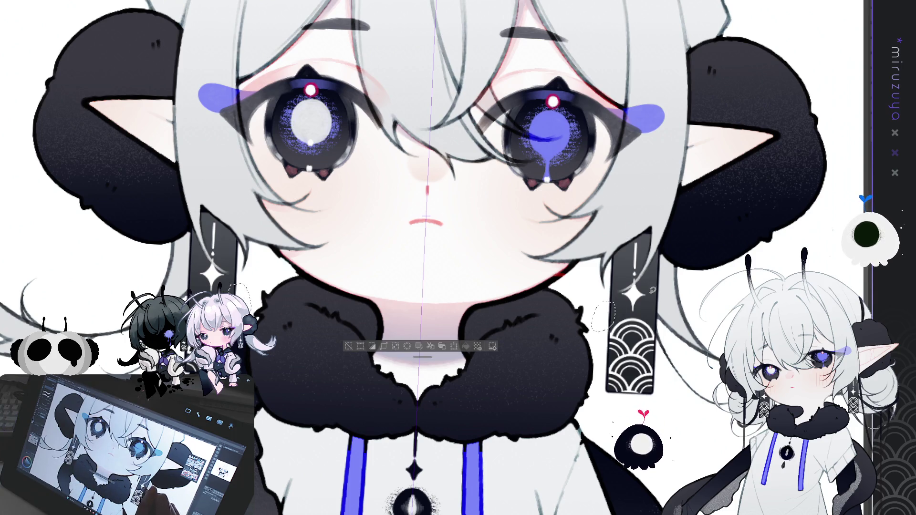
pyautogui.hotkey('ctrl', '0')
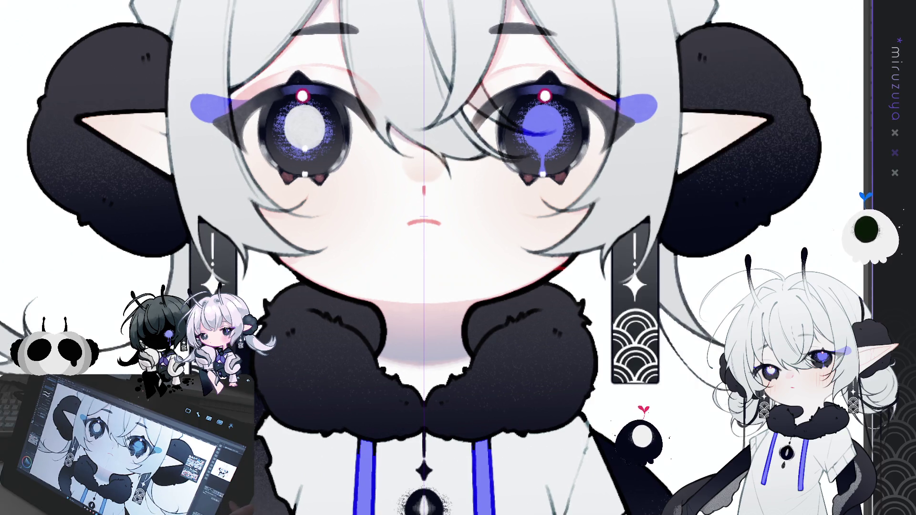
pyautogui.hotkey('ctrl', '+')
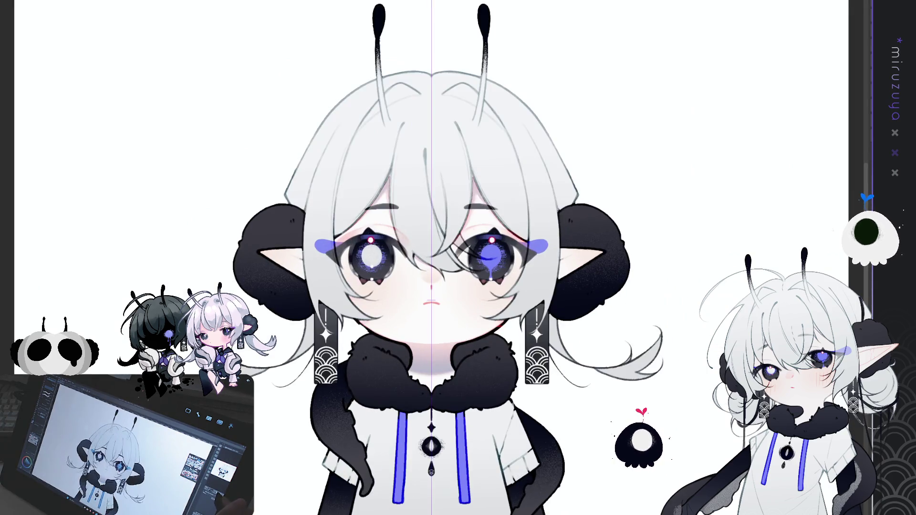
pyautogui.hotkey('ctrl', '+')
pyautogui.hotkey('ctrl', '+')
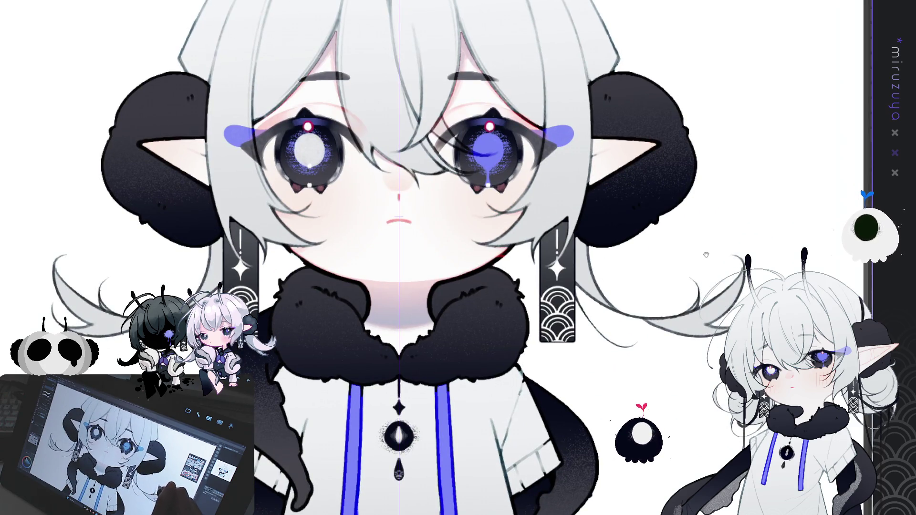
pyautogui.moveTo(707, 256); pyautogui.dragTo(709, 284)
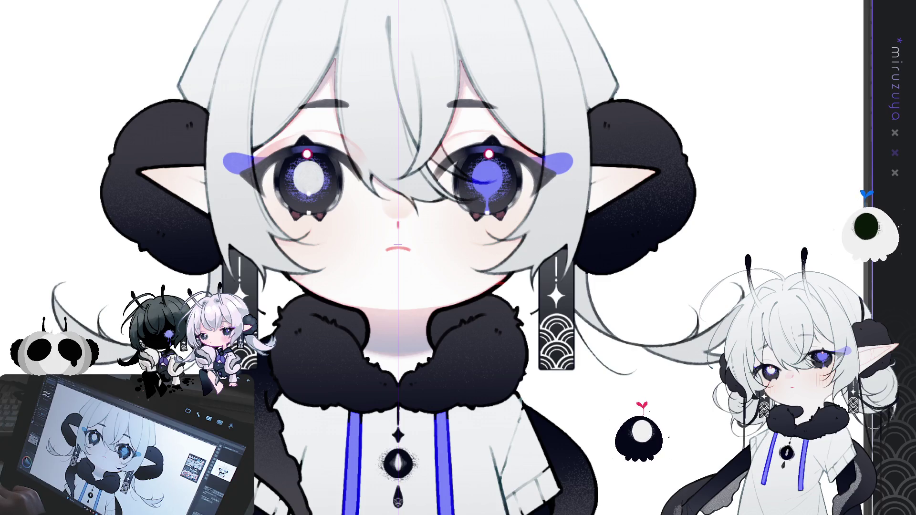
# Make both earrings a lighter, semi-translucent grey.
pyautogui.hotkey('ctrl', 'a')
pyautogui.hotkey('ctrl', 'd')
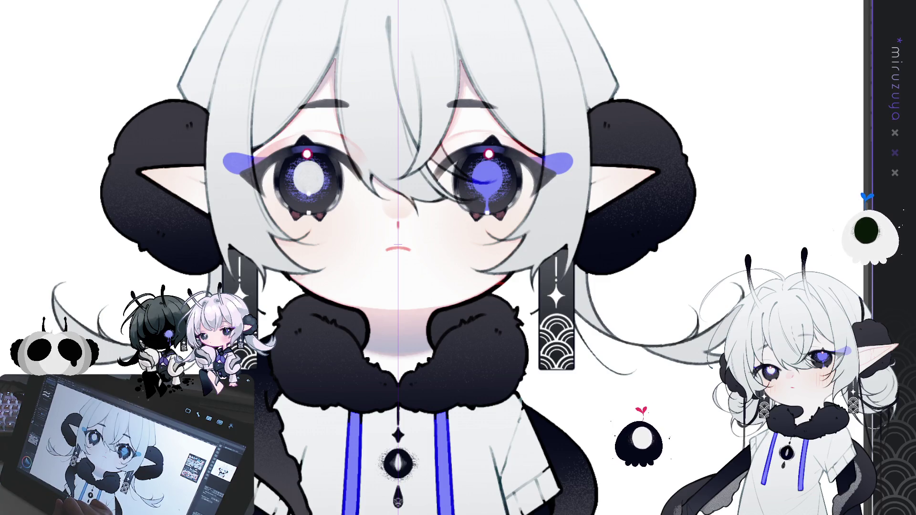
pyautogui.hotkey('ctrl', 'z')
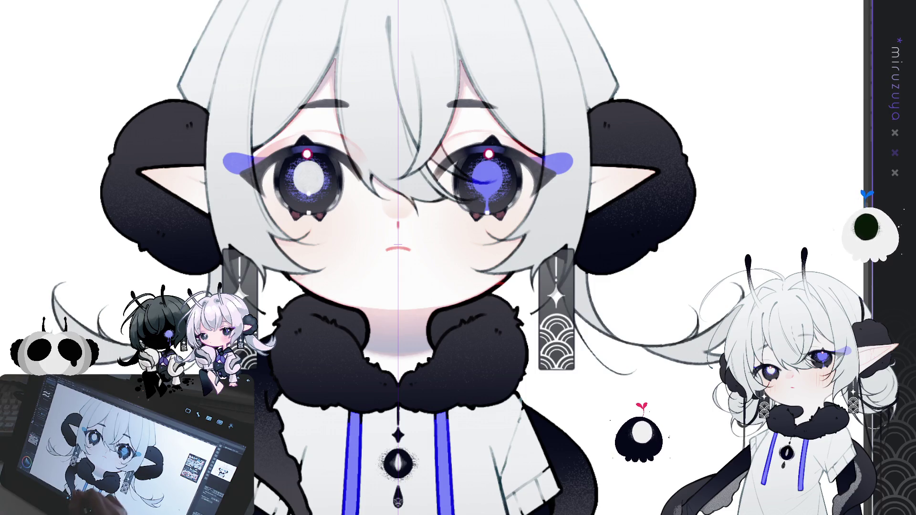
# Raise both earrings slightly and fine-tune the position of their wave-pattern parts.
pyautogui.press('Up')
pyautogui.press('Up')
pyautogui.press('Up')
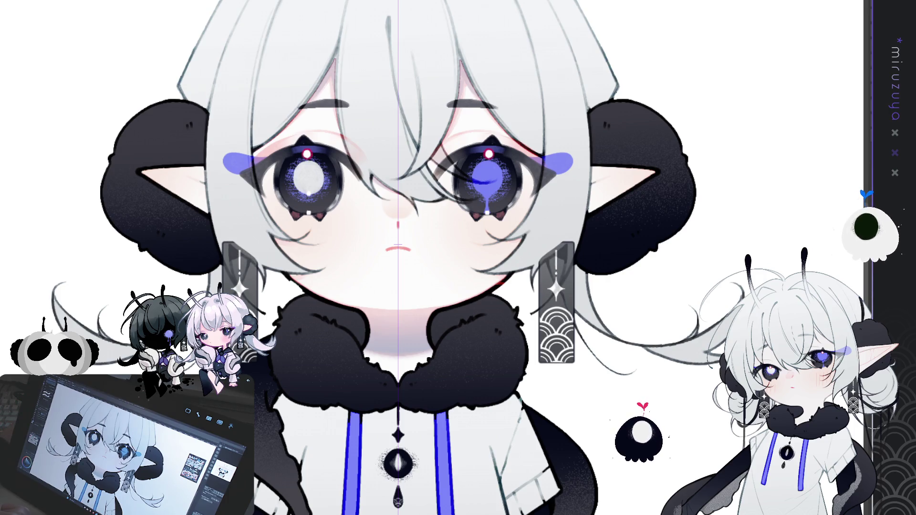
pyautogui.press('Up')
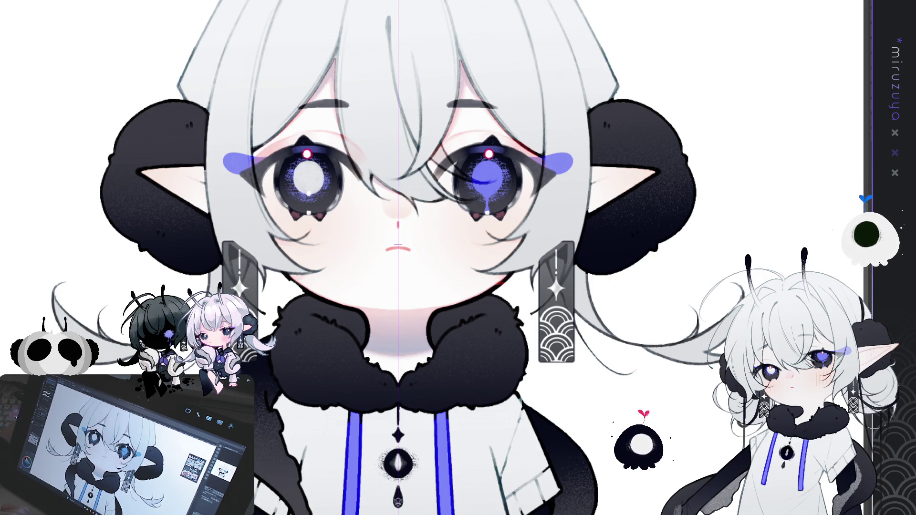
pyautogui.press('Up')
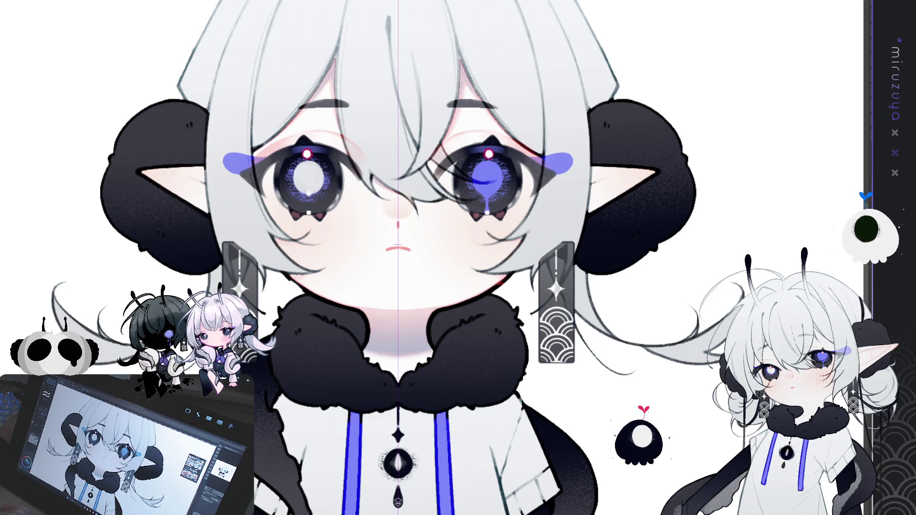
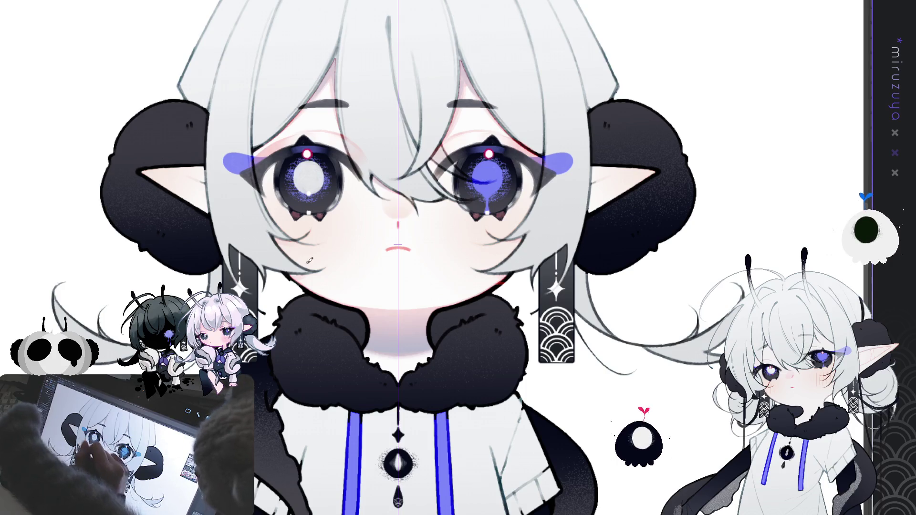
# Nudge the head, hair buns, ears and earrings slightly lower, then view the whole upper body upright.
pyautogui.moveTo(383, 160); pyautogui.dragTo(455, 165)
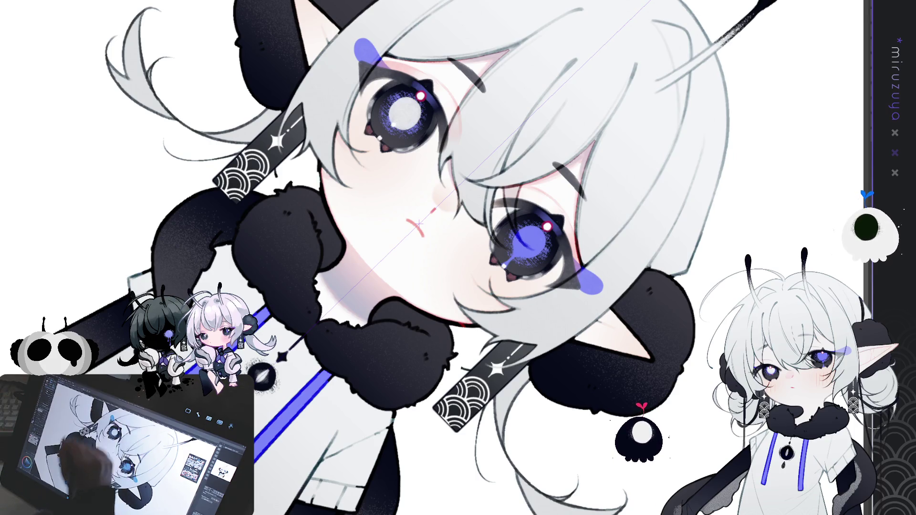
pyautogui.hotkey('ctrl', '@')
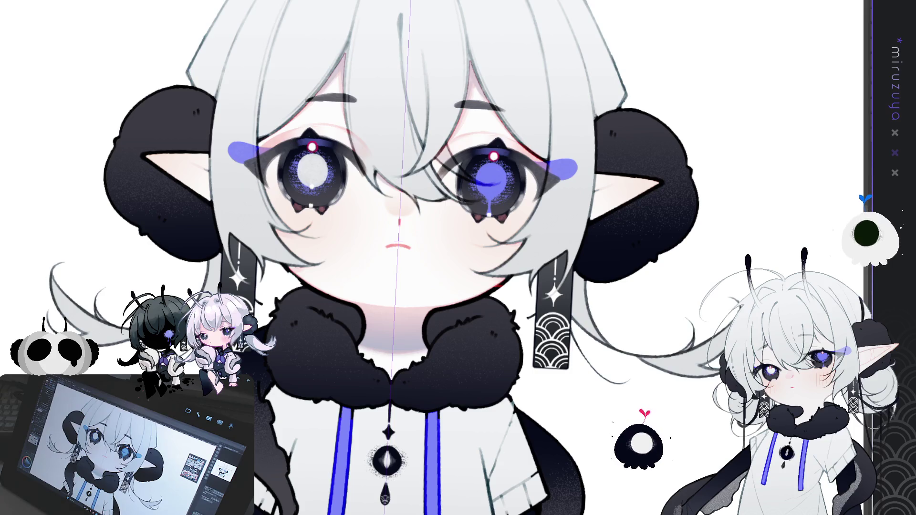
pyautogui.hotkey('ctrl', 'z')
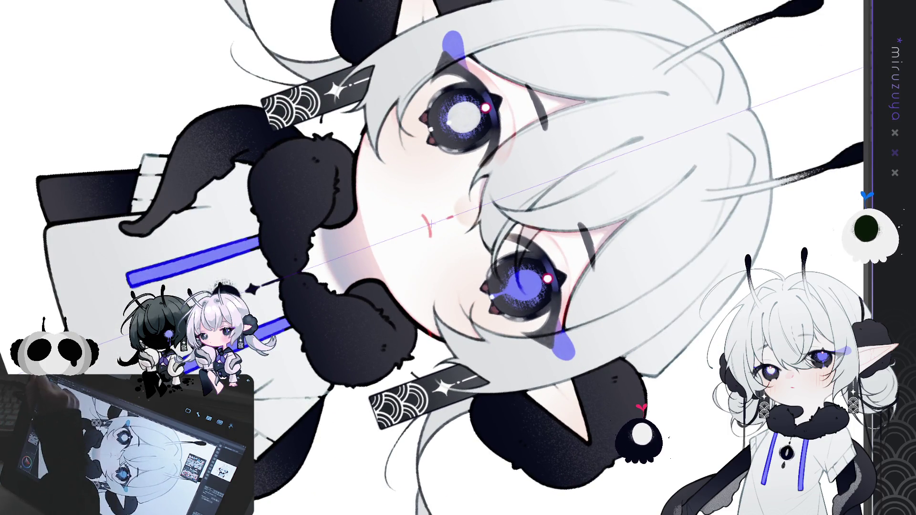
pyautogui.moveTo(123, 253); pyautogui.dragTo(319, 168)
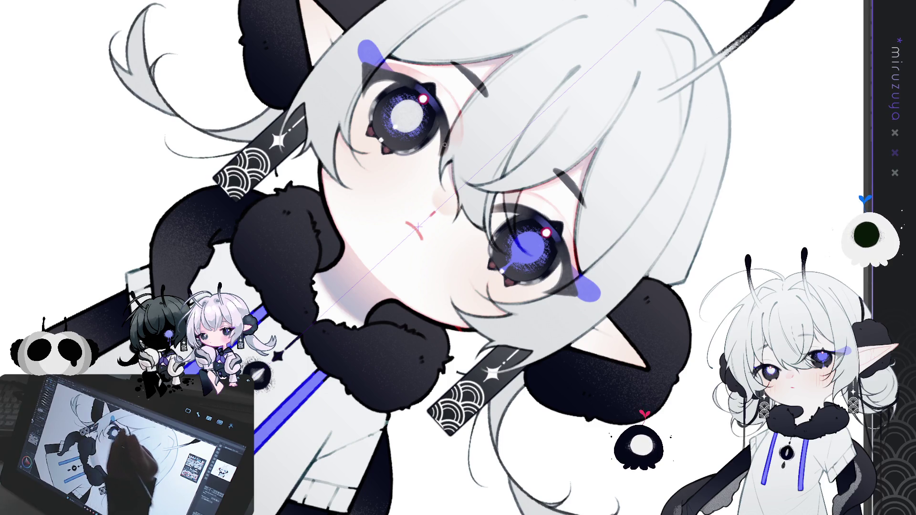
pyautogui.hotkey('ctrl', '@')
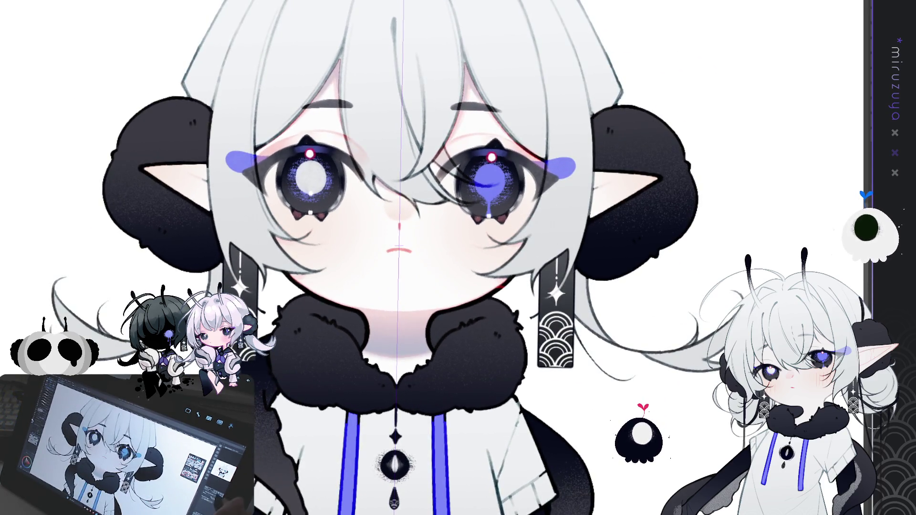
pyautogui.hotkey('ctrl', '-')
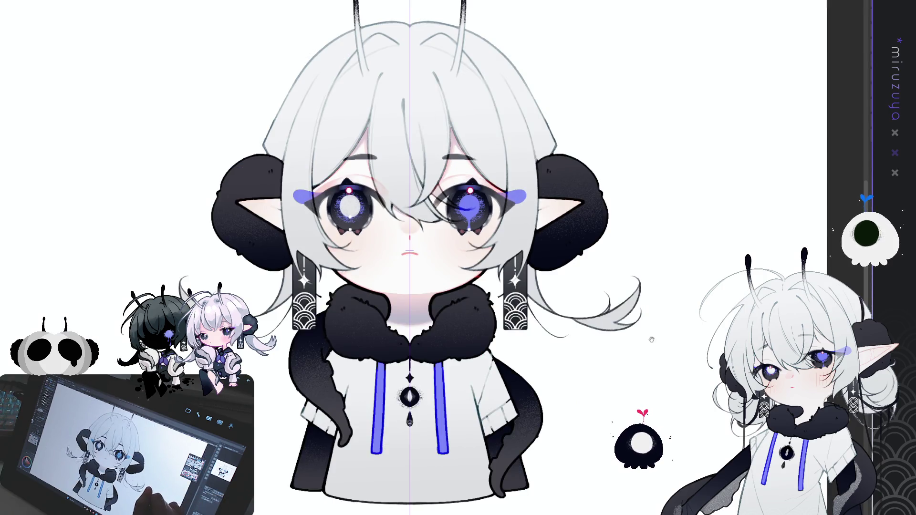
# Recentre the character, lasso-select the head area, then clear the selection.
pyautogui.moveTo(635, 355); pyautogui.dragTo(604, 340)
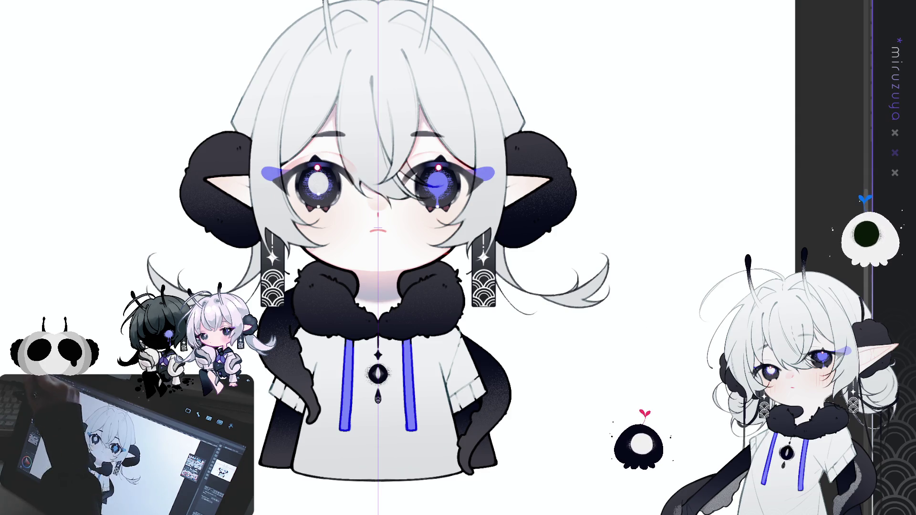
pyautogui.moveTo(285, 261); pyautogui.dragTo(347, 202)
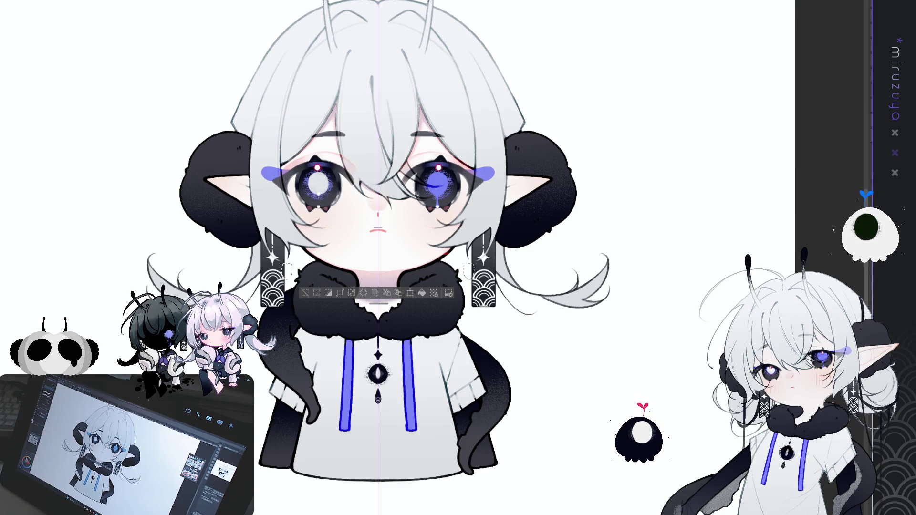
pyautogui.hotkey('ctrl', 'd')
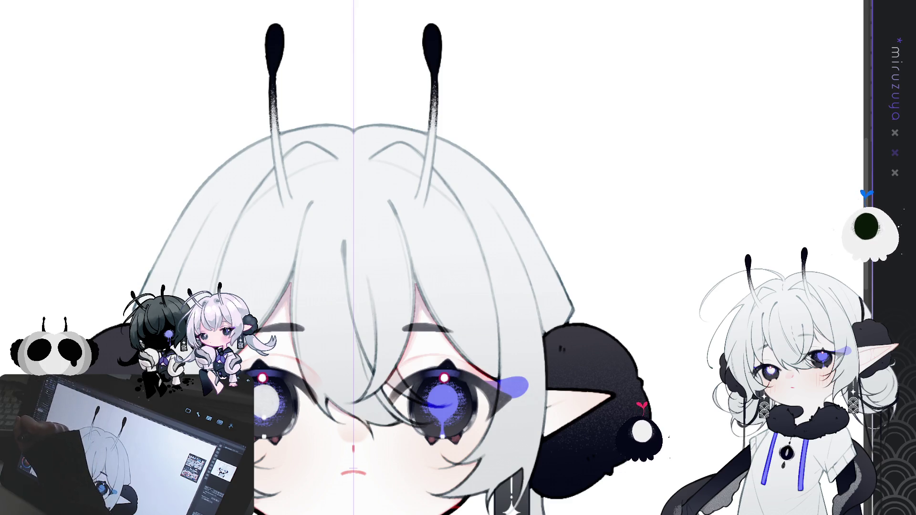
# Paint mirrored grey hair clip shapes on top of the head, undoing the failed attempts.
pyautogui.moveTo(392, 143); pyautogui.dragTo(372, 160)
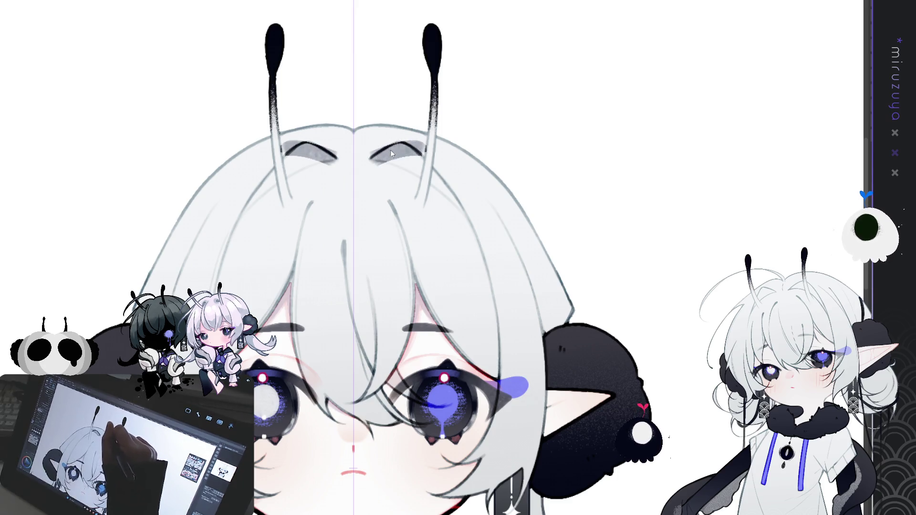
pyautogui.hotkey('ctrl', 'z')
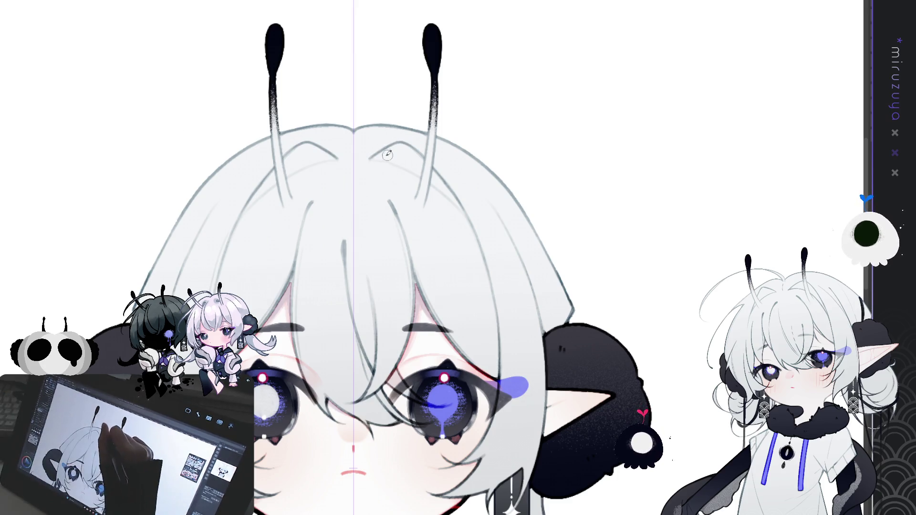
pyautogui.moveTo(371, 158)
pyautogui.mouseDown()
pyautogui.moveTo(422, 172)
pyautogui.moveTo(413, 153)
pyautogui.moveTo(391, 143)
pyautogui.moveTo(375, 155)
pyautogui.moveTo(418, 164)
pyautogui.moveTo(382, 157)
pyautogui.mouseUp()
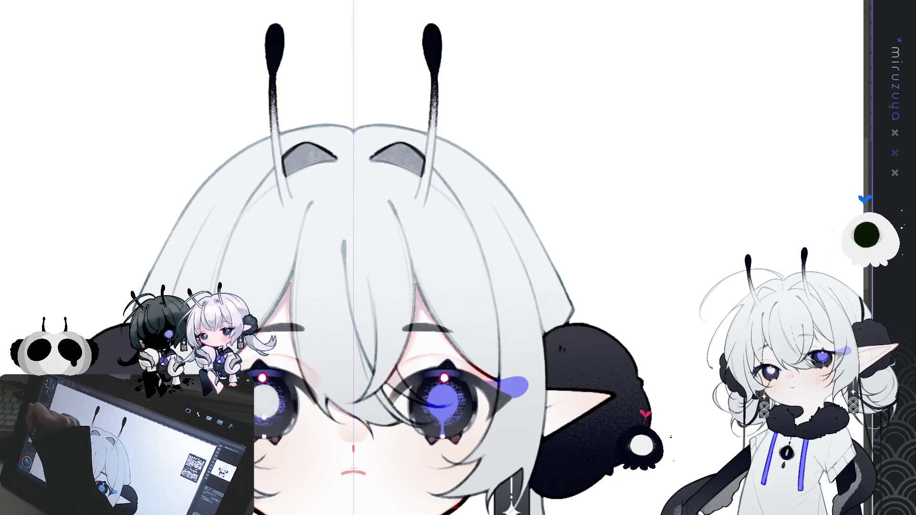
pyautogui.hotkey('ctrl', 'z')
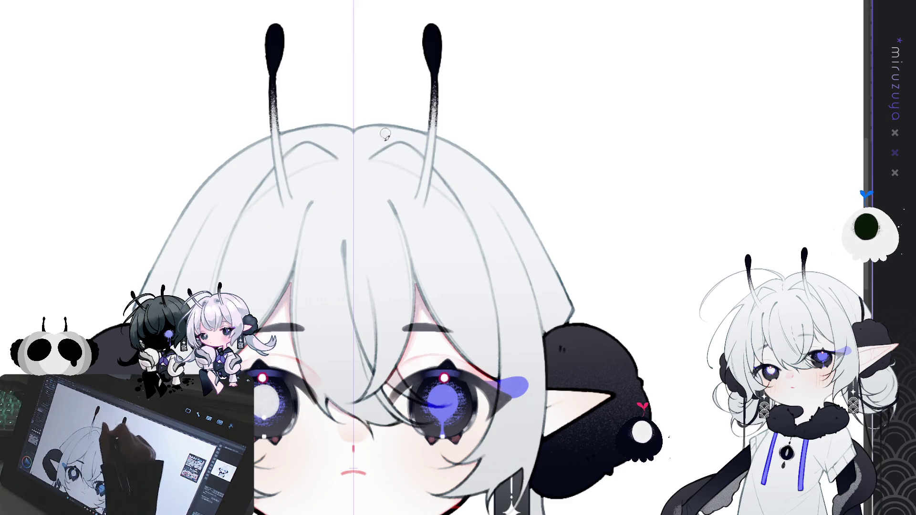
pyautogui.moveTo(372, 155)
pyautogui.mouseDown()
pyautogui.moveTo(406, 152)
pyautogui.moveTo(362, 150)
pyautogui.mouseUp()
pyautogui.hotkey('ctrl', 'z')
pyautogui.hotkey('ctrl', 'z')
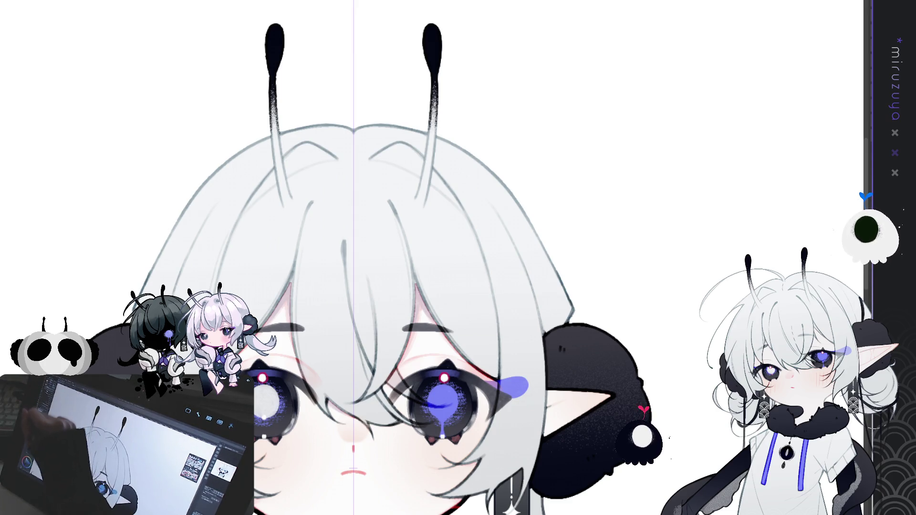
# Shade both hair clips grey with darker tones and highlights where the antennae cross them.
pyautogui.moveTo(376, 157)
pyautogui.mouseDown()
pyautogui.moveTo(427, 165)
pyautogui.moveTo(470, 212)
pyautogui.moveTo(405, 146)
pyautogui.moveTo(379, 155)
pyautogui.moveTo(420, 177)
pyautogui.moveTo(458, 172)
pyautogui.mouseUp()
pyautogui.moveTo(415, 146); pyautogui.dragTo(475, 217)
pyautogui.moveTo(424, 156)
pyautogui.mouseDown()
pyautogui.moveTo(423, 186)
pyautogui.moveTo(472, 227)
pyautogui.mouseUp()
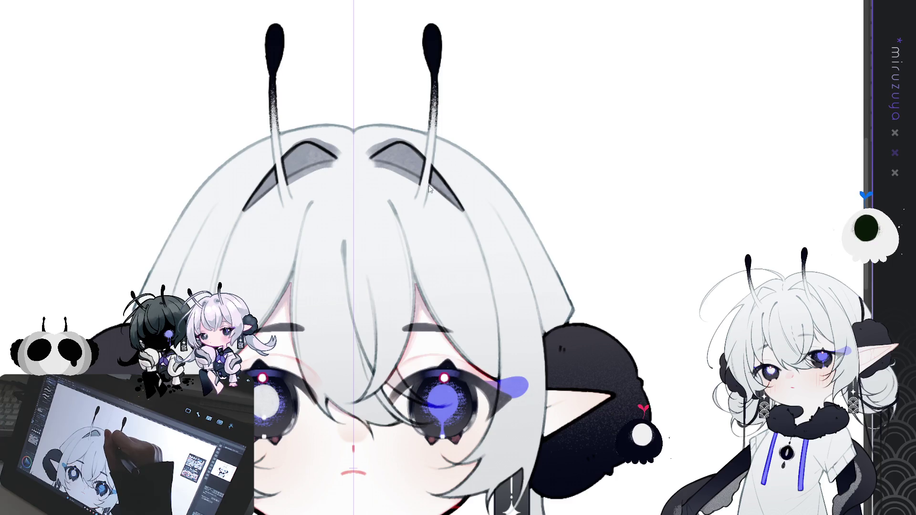
pyautogui.moveTo(439, 193); pyautogui.dragTo(457, 215)
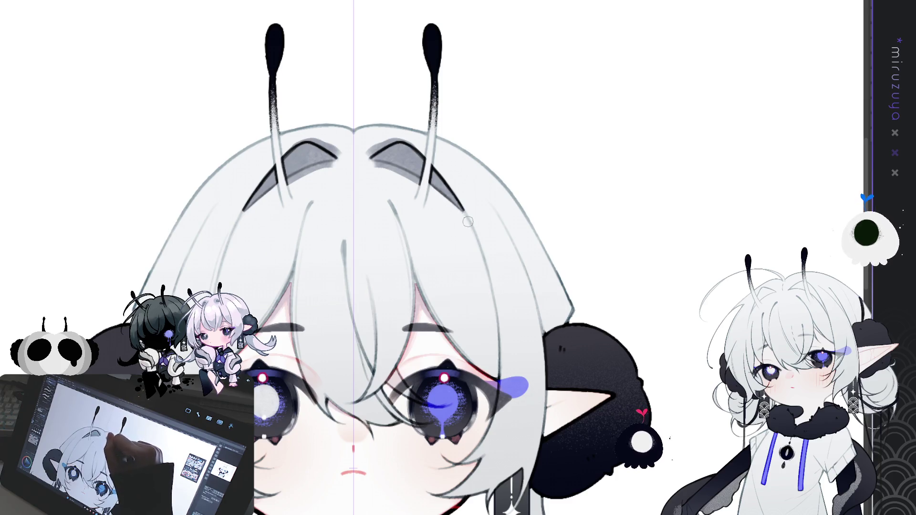
pyautogui.moveTo(390, 151)
pyautogui.mouseDown()
pyautogui.moveTo(464, 142)
pyautogui.moveTo(485, 207)
pyautogui.mouseUp()
pyautogui.moveTo(471, 145)
pyautogui.mouseDown()
pyautogui.moveTo(517, 161)
pyautogui.moveTo(506, 156)
pyautogui.mouseUp()
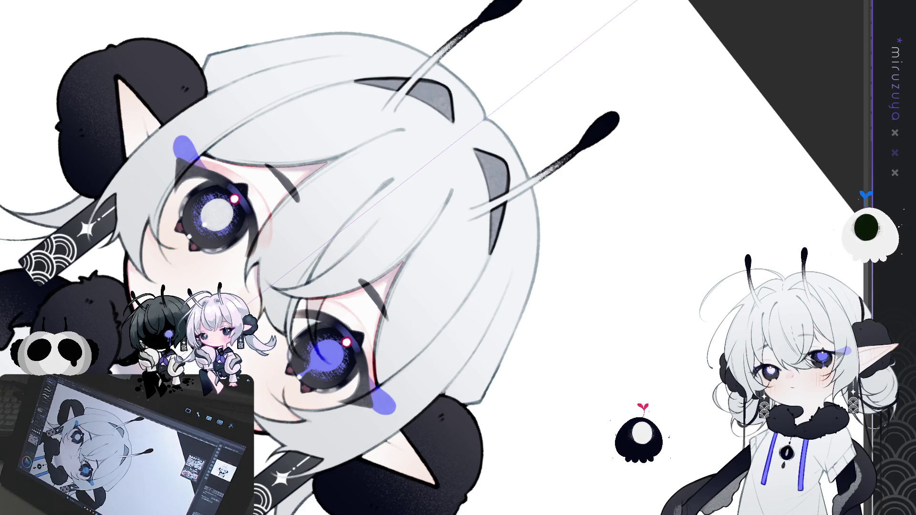
# With the view level, paint mirrored grey accents down both hair sides, retrying twice, then pan down.
pyautogui.hotkey('ctrl', '@')
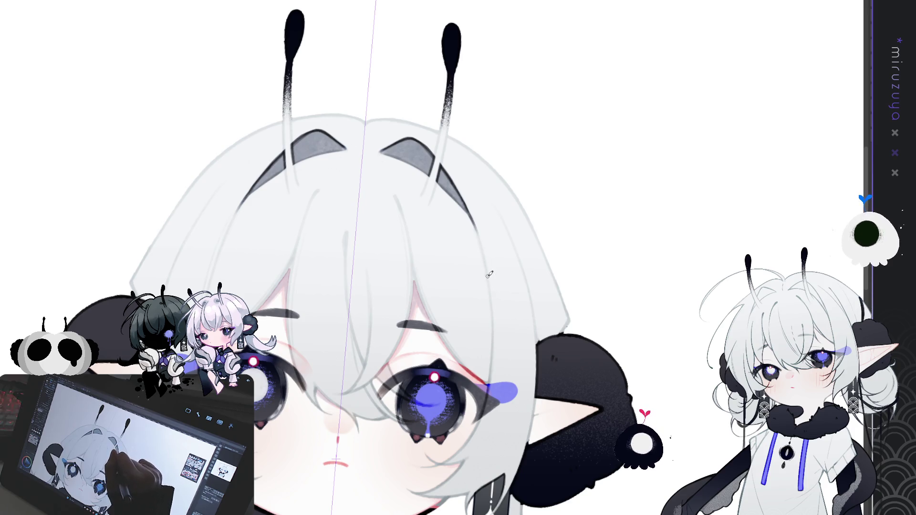
pyautogui.hotkey('ctrl', '@')
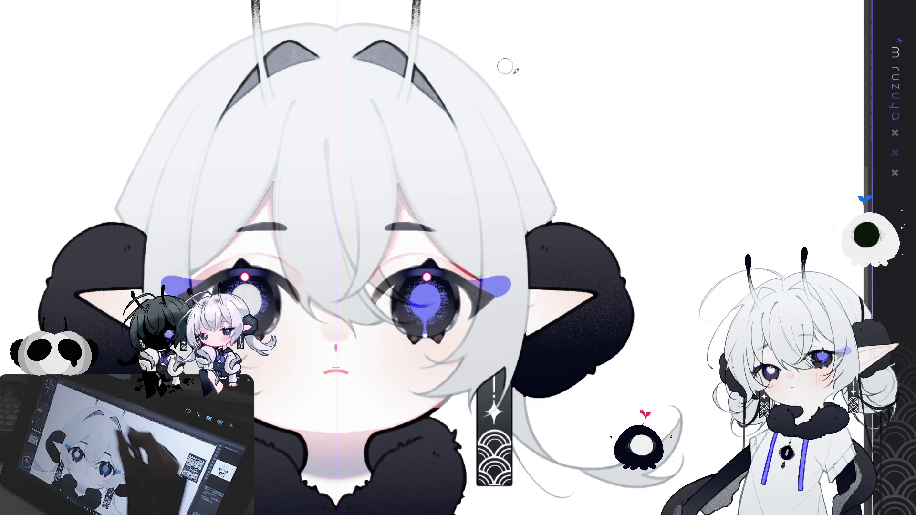
pyautogui.moveTo(529, 184); pyautogui.dragTo(542, 217)
pyautogui.hotkey('ctrl', 'z')
pyautogui.moveTo(532, 148); pyautogui.dragTo(542, 220)
pyautogui.hotkey('ctrl', 'z')
pyautogui.moveTo(544, 159); pyautogui.dragTo(537, 236)
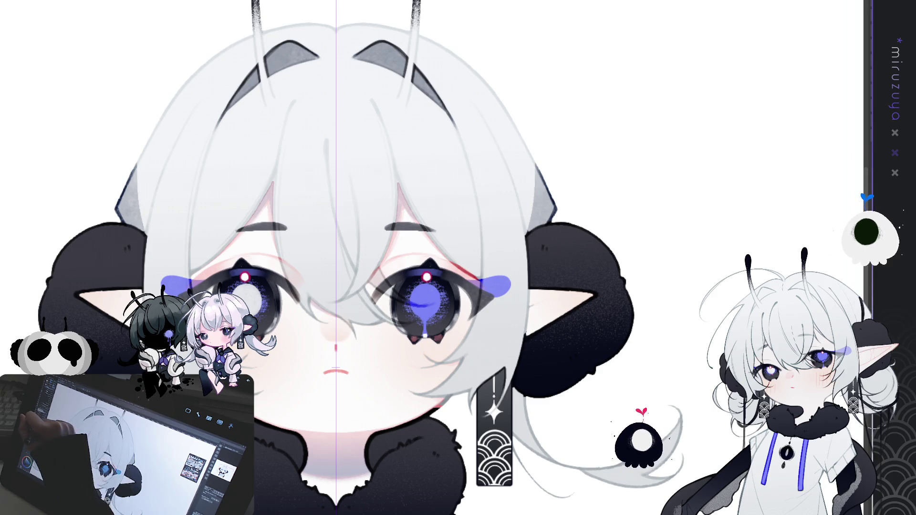
pyautogui.moveTo(642, 418)
pyautogui.mouseDown()
pyautogui.moveTo(533, 294)
pyautogui.moveTo(523, 230)
pyautogui.mouseUp()
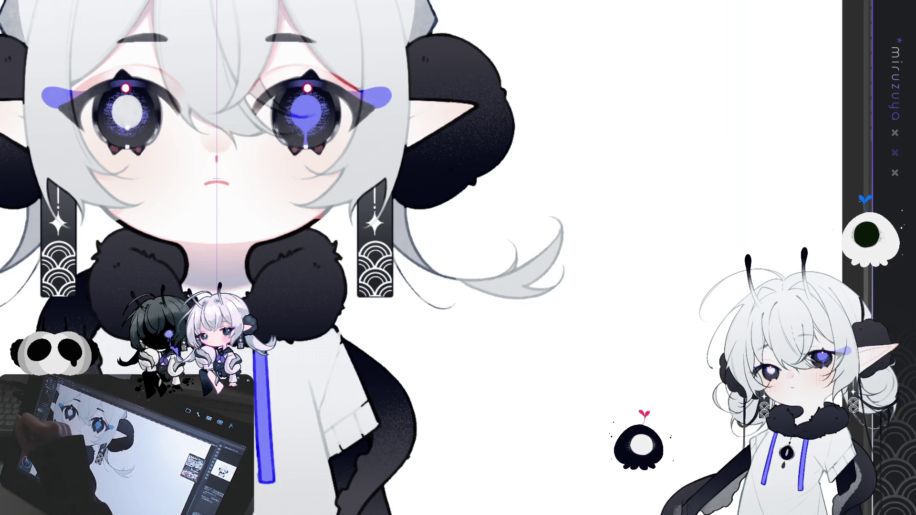
# Shade the hair strand beside the right earring grey with a darker tip, then bring the antennae back into view.
pyautogui.moveTo(389, 191)
pyautogui.mouseDown()
pyautogui.moveTo(401, 248)
pyautogui.moveTo(438, 294)
pyautogui.mouseUp()
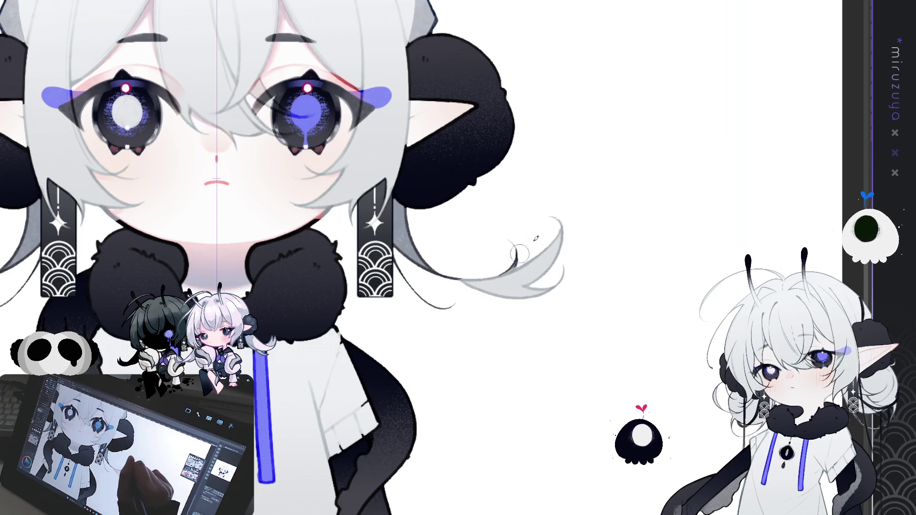
pyautogui.moveTo(494, 274); pyautogui.dragTo(516, 252)
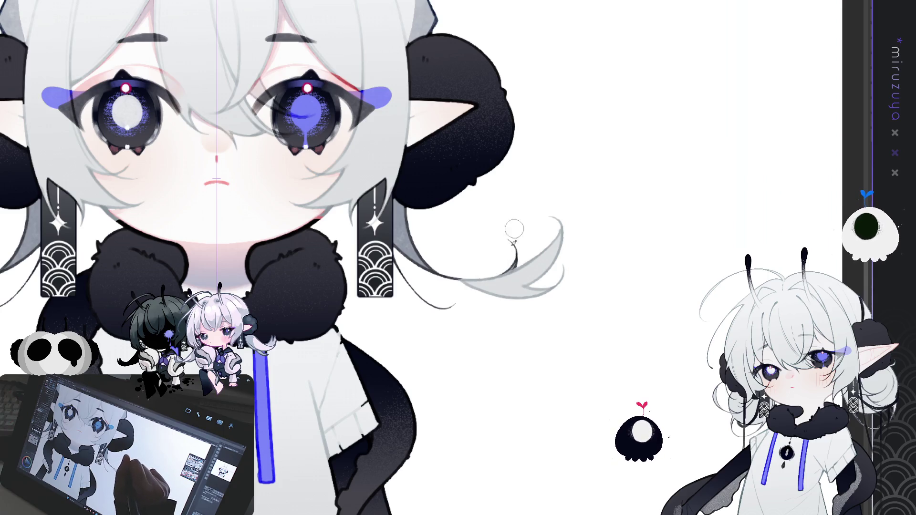
pyautogui.moveTo(584, 195)
pyautogui.mouseDown()
pyautogui.moveTo(656, 217)
pyautogui.moveTo(583, 359)
pyautogui.moveTo(580, 271)
pyautogui.mouseUp()
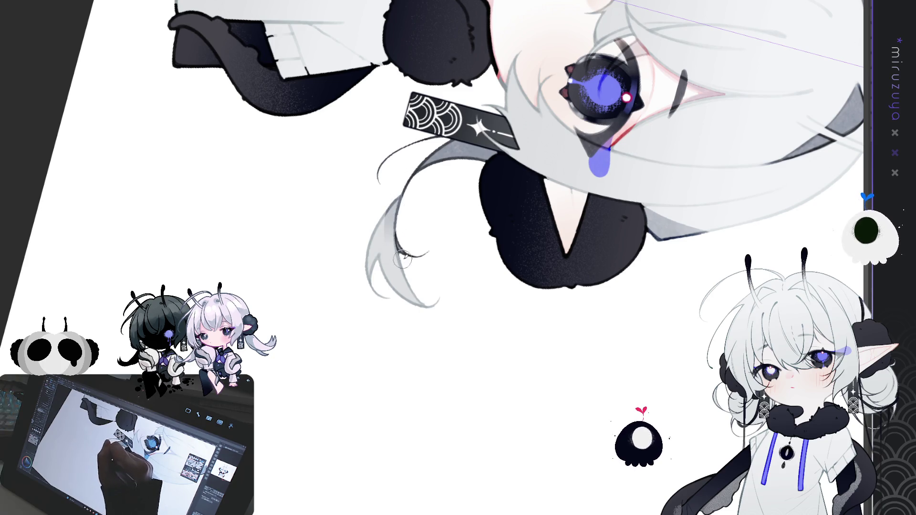
pyautogui.moveTo(406, 258)
pyautogui.mouseDown()
pyautogui.moveTo(455, 318)
pyautogui.moveTo(639, 355)
pyautogui.mouseUp()
pyautogui.moveTo(458, 258)
pyautogui.mouseDown()
pyautogui.moveTo(414, 369)
pyautogui.moveTo(421, 346)
pyautogui.mouseUp()
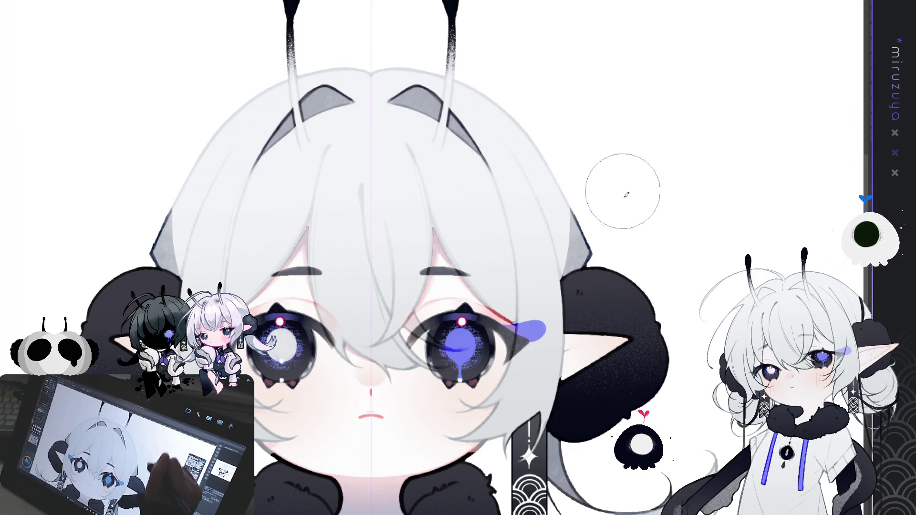
# Clear the earlier grey hair shading and repaint a narrower mirrored grey band across the white hair.
pyautogui.moveTo(617, 194); pyautogui.dragTo(614, 158)
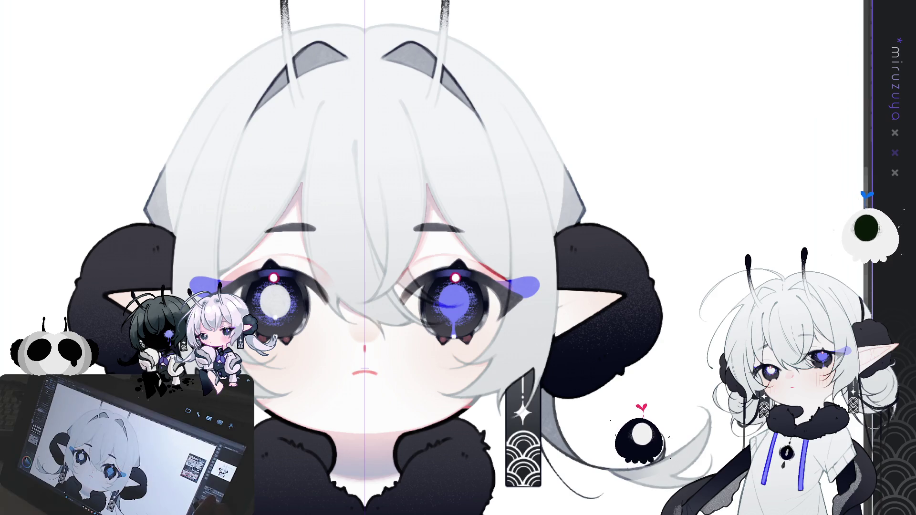
pyautogui.scroll(-3, 458, 258)
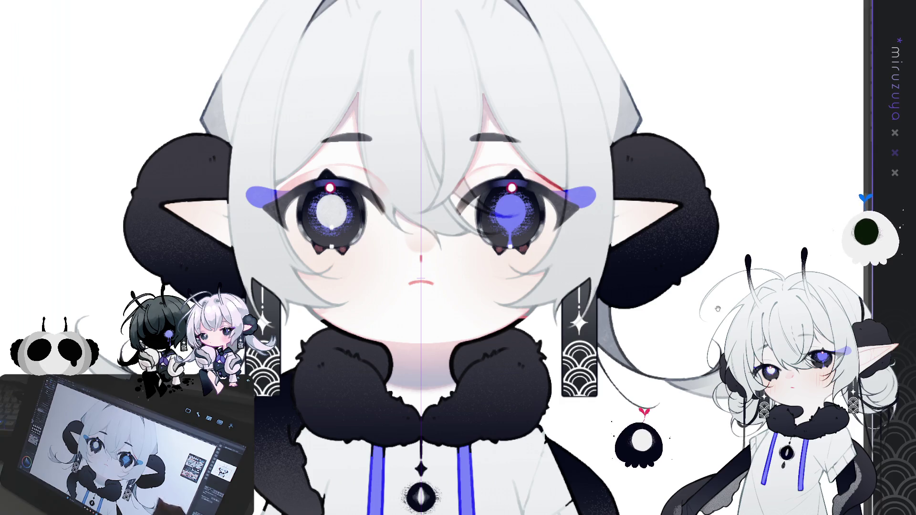
pyautogui.scroll(3, 372, 258)
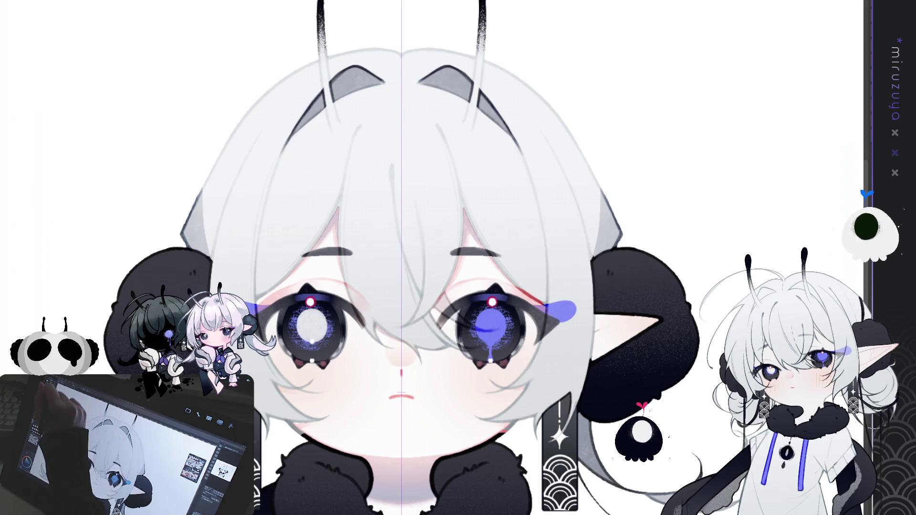
pyautogui.moveTo(265, 109)
pyautogui.mouseDown()
pyautogui.moveTo(239, 143)
pyautogui.moveTo(275, 106)
pyautogui.moveTo(268, 124)
pyautogui.moveTo(279, 131)
pyautogui.mouseUp()
pyautogui.hotkey('ctrl', 'z')
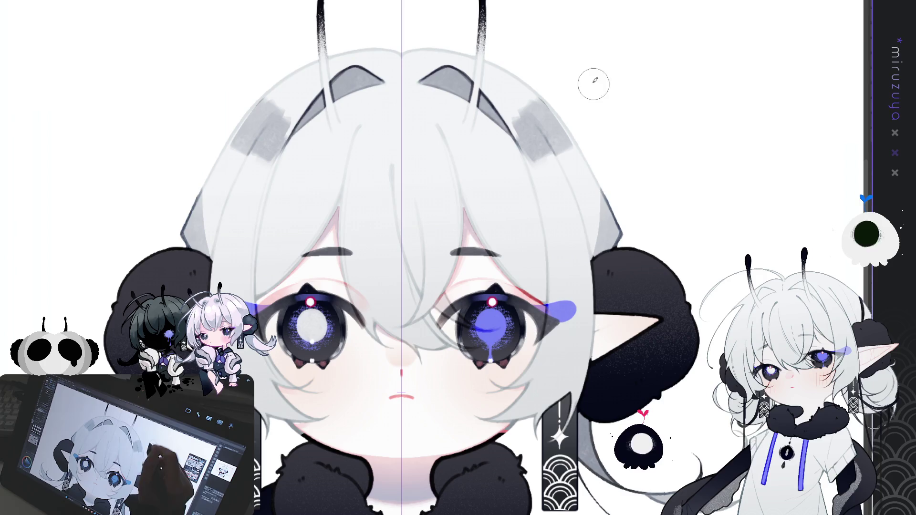
pyautogui.hotkey('ctrl', 'z')
pyautogui.moveTo(566, 117)
pyautogui.mouseDown()
pyautogui.moveTo(554, 123)
pyautogui.moveTo(568, 171)
pyautogui.moveTo(539, 184)
pyautogui.moveTo(542, 201)
pyautogui.moveTo(515, 167)
pyautogui.moveTo(525, 205)
pyautogui.moveTo(501, 190)
pyautogui.moveTo(492, 218)
pyautogui.moveTo(461, 203)
pyautogui.moveTo(408, 203)
pyautogui.moveTo(450, 214)
pyautogui.mouseUp()
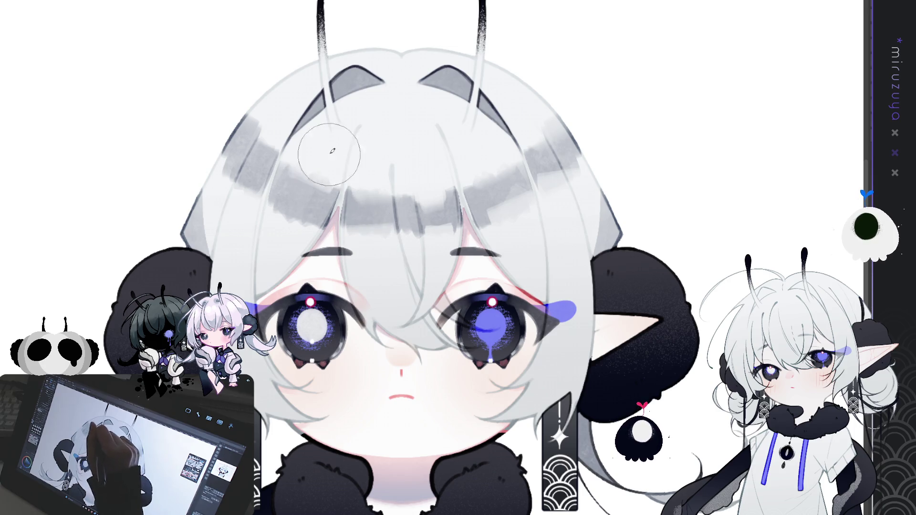
pyautogui.hotkey('ctrl', '-')
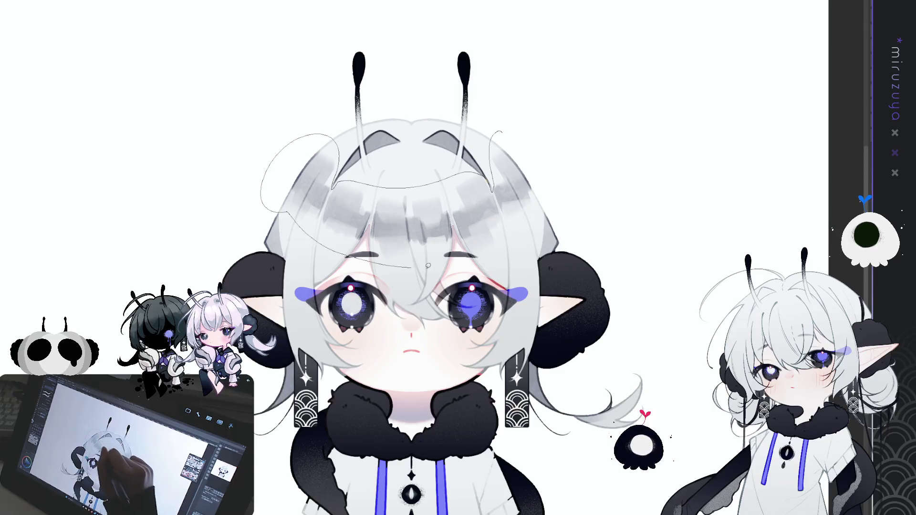
# Inside a lasso selection around the bangs, lighten and blend the grey shading, then deselect.
pyautogui.moveTo(517, 226); pyautogui.dragTo(543, 183)
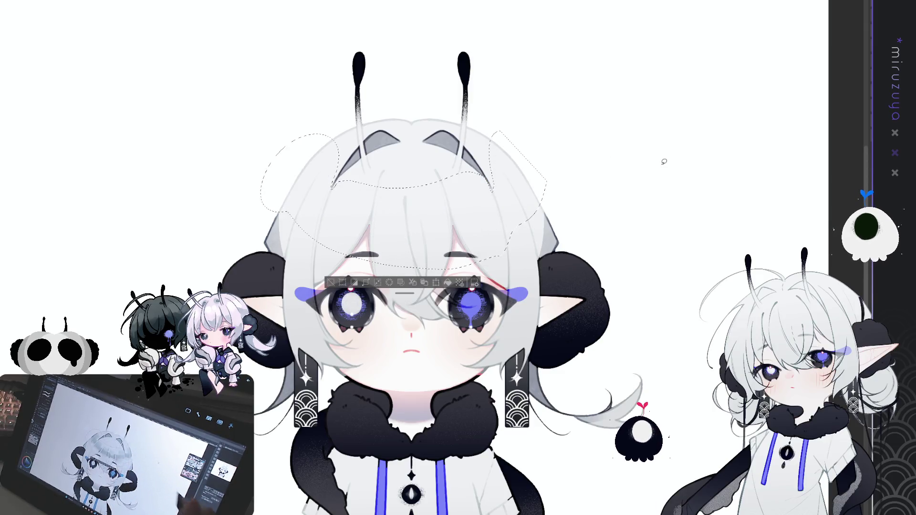
pyautogui.moveTo(296, 162); pyautogui.dragTo(449, 227)
pyautogui.moveTo(329, 205); pyautogui.dragTo(448, 239)
pyautogui.hotkey('ctrl', 'd')
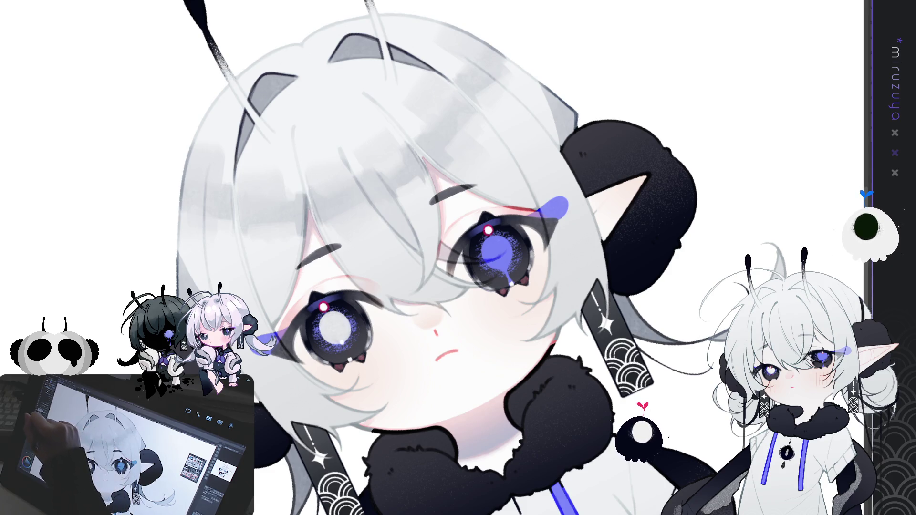
# Draw three thin hair strands over the bangs and across the face, then reset the view.
pyautogui.moveTo(305, 192); pyautogui.dragTo(293, 121)
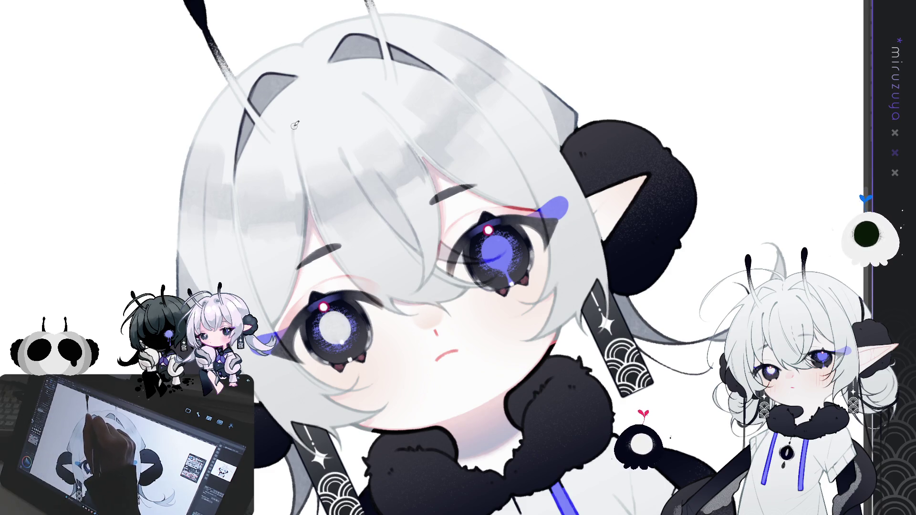
pyautogui.moveTo(305, 189); pyautogui.dragTo(324, 244)
pyautogui.moveTo(307, 198); pyautogui.dragTo(364, 294)
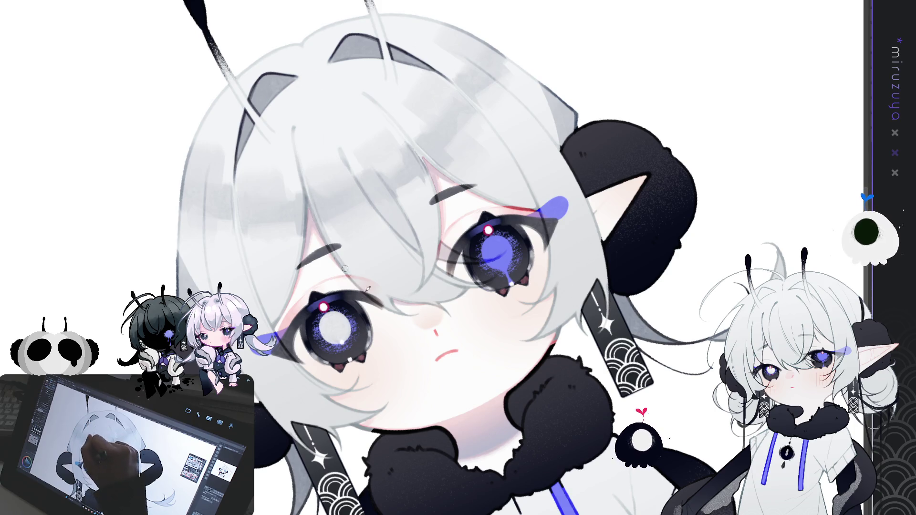
pyautogui.hotkey('ctrl', '0')
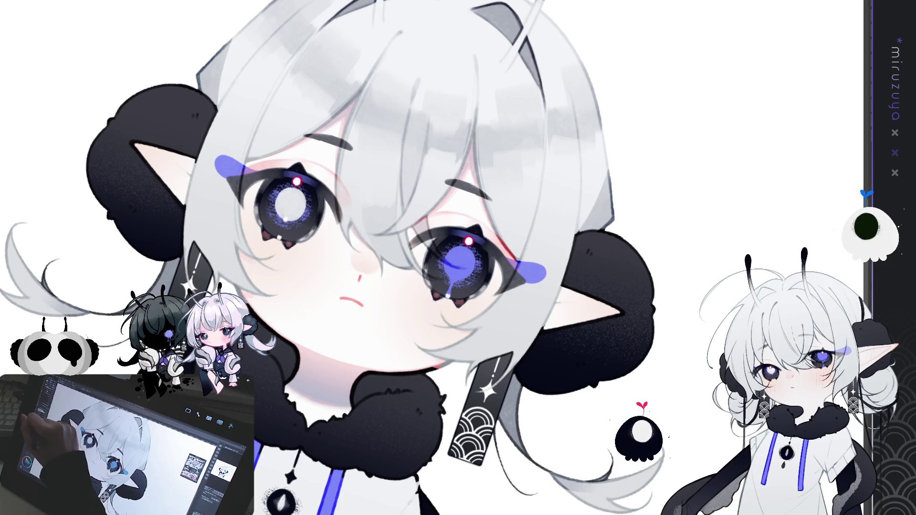
# Unflip the mirrored face view, turn it upright and recentre the face.
pyautogui.press('h')
pyautogui.moveTo(491, 405); pyautogui.dragTo(392, 284)
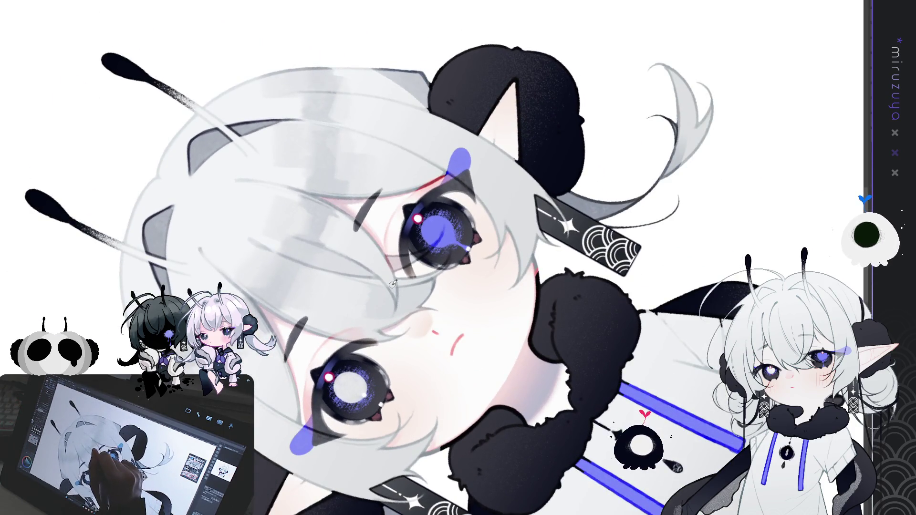
pyautogui.moveTo(585, 124); pyautogui.dragTo(386, 236)
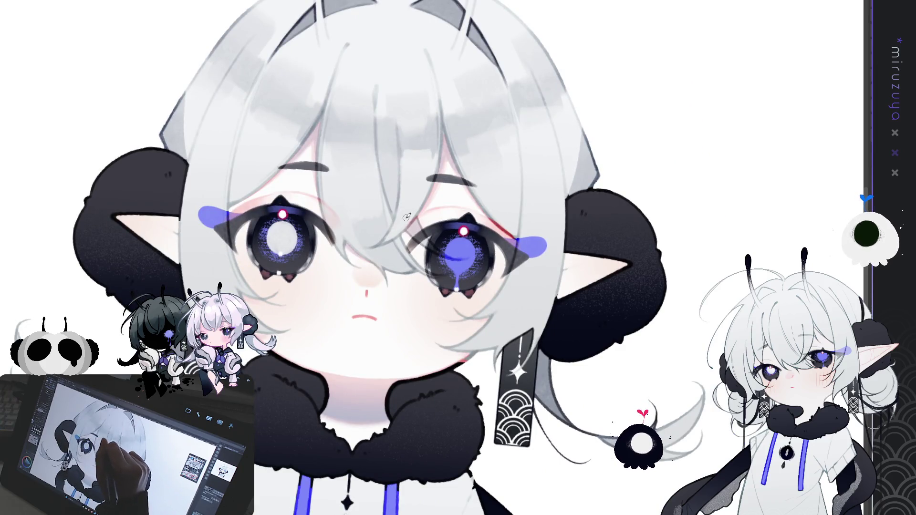
pyautogui.moveTo(402, 183); pyautogui.dragTo(346, 172)
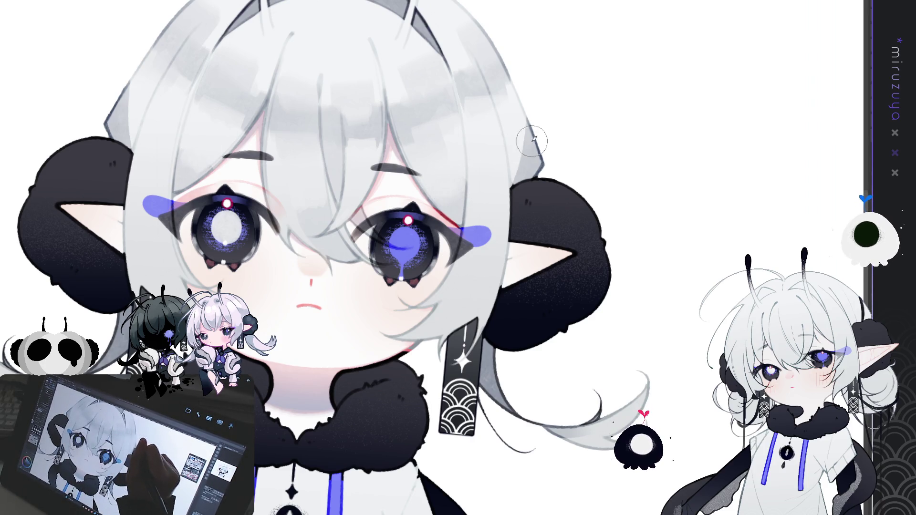
# Level the view rotation, raise the face, and zoom out to show the whole chibi.
pyautogui.moveTo(476, 178)
pyautogui.mouseDown()
pyautogui.moveTo(579, 91)
pyautogui.moveTo(649, 170)
pyautogui.mouseUp()
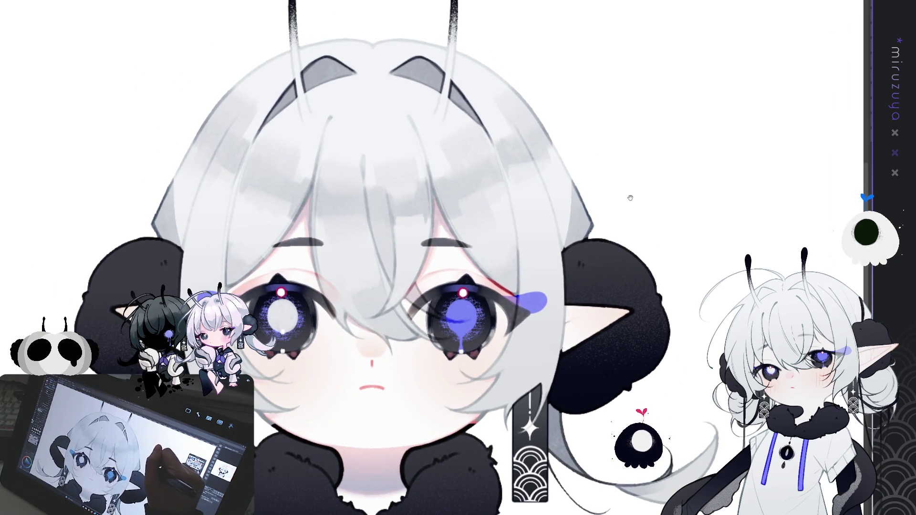
pyautogui.moveTo(627, 199); pyautogui.dragTo(622, 136)
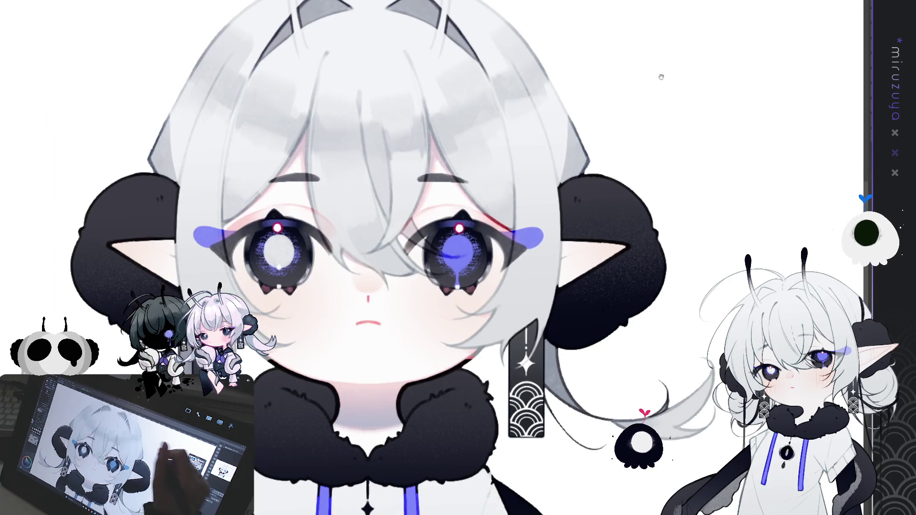
pyautogui.hotkey('ctrl', '-')
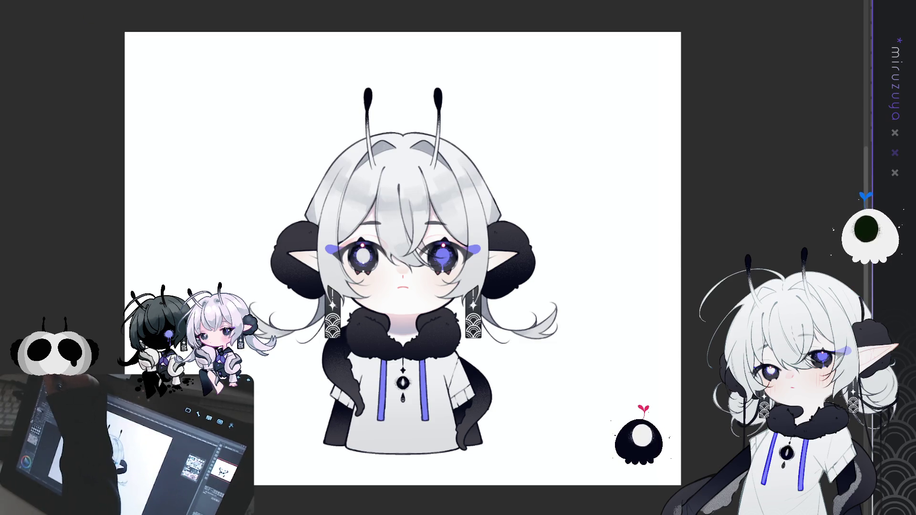
pyautogui.click(689, 121)
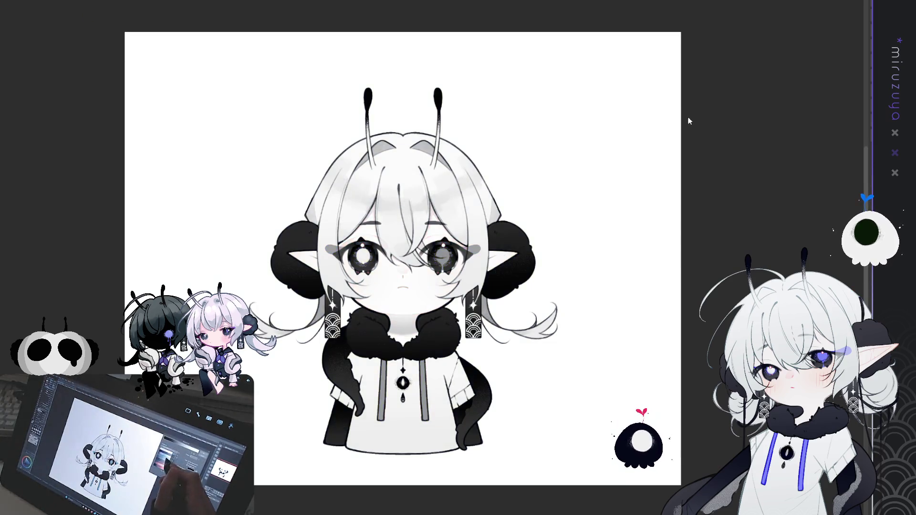
pyautogui.click(722, 135)
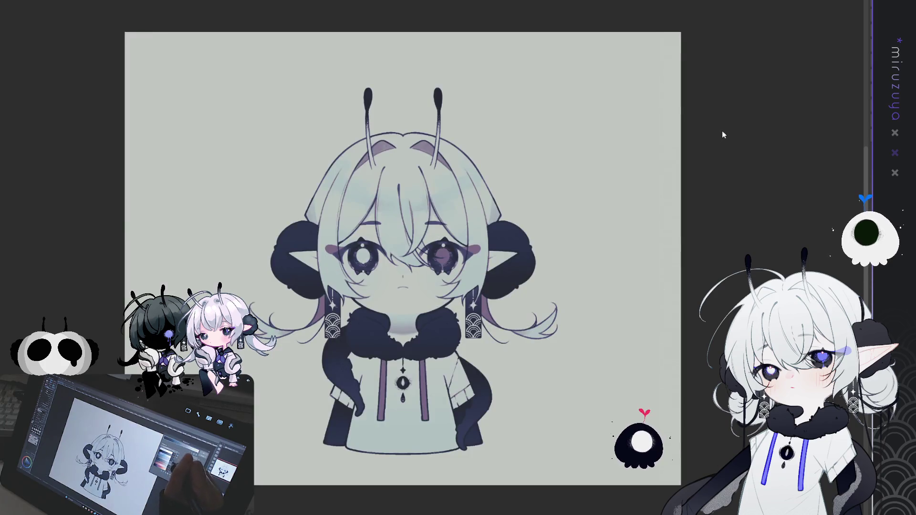
pyautogui.click(700, 139)
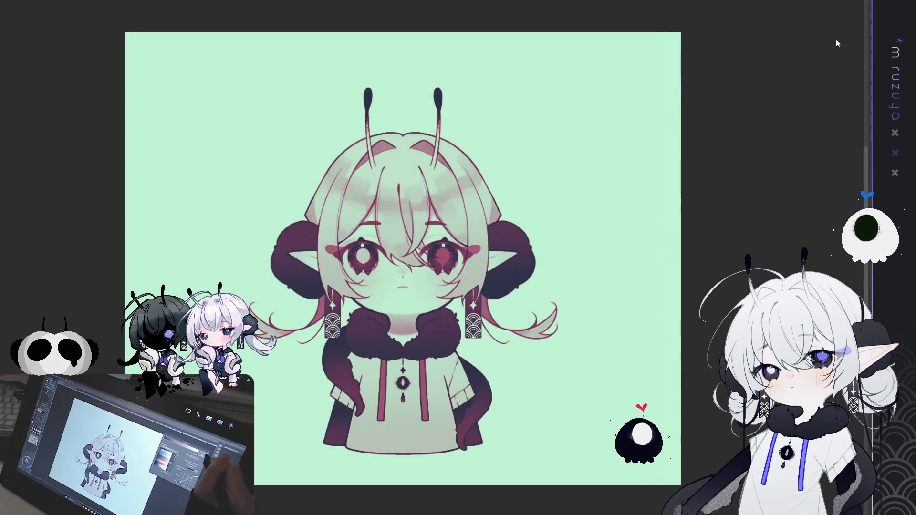
pyautogui.click(696, 128)
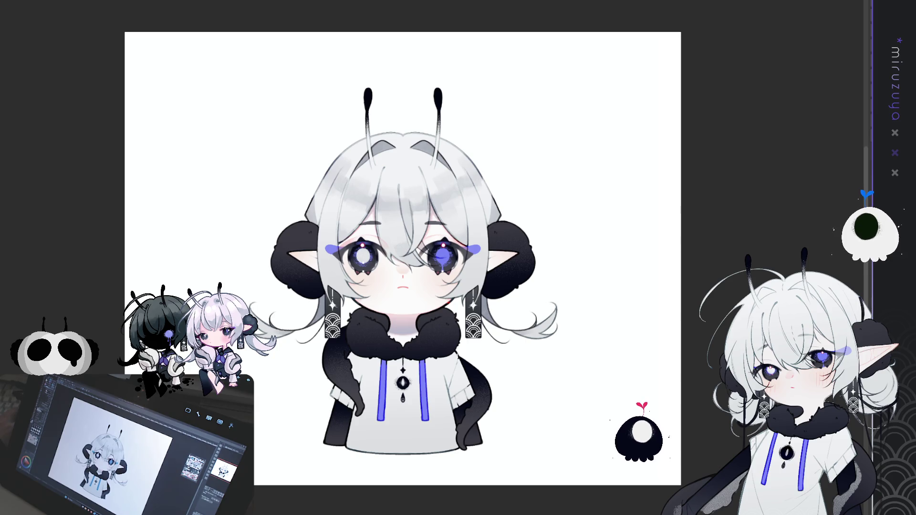
# Zoom the canvas in close on the chibi's eyes, bangs and earrings.
pyautogui.scroll(1, 375, 165)
pyautogui.scroll(2, 375, 164)
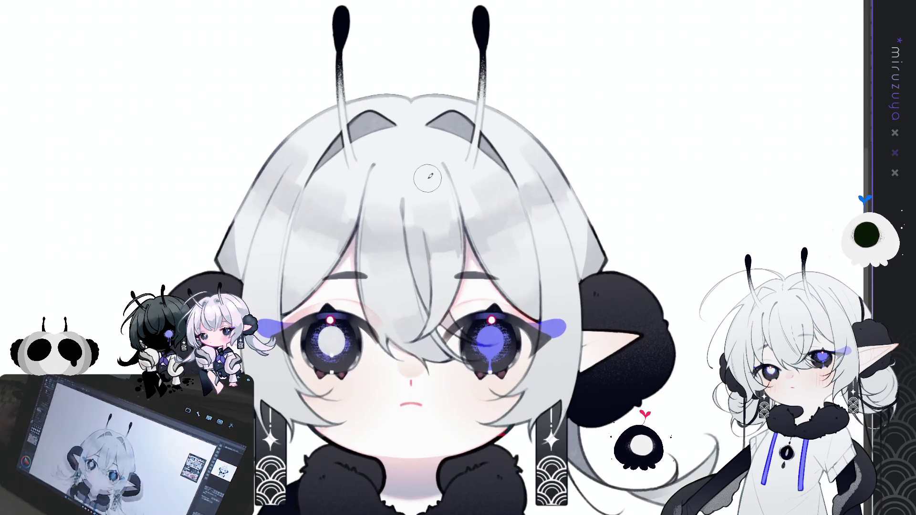
pyautogui.scroll(-3, 419, 178)
pyautogui.scroll(2, 403, 179)
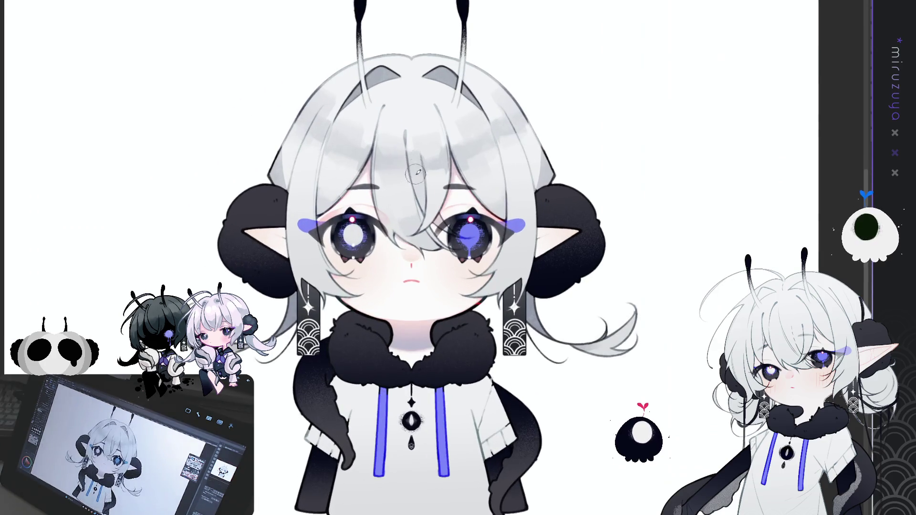
pyautogui.scroll(-3, 403, 179)
pyautogui.scroll(1, 437, 172)
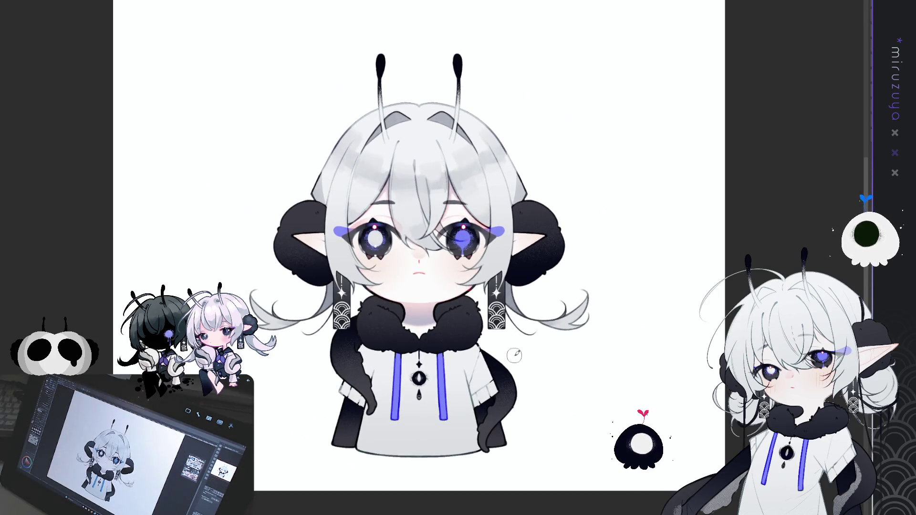
# Select and deselect the whole canvas twice, then add a vertical symmetry guide down the face.
pyautogui.hotkey('ctrl', 'a')
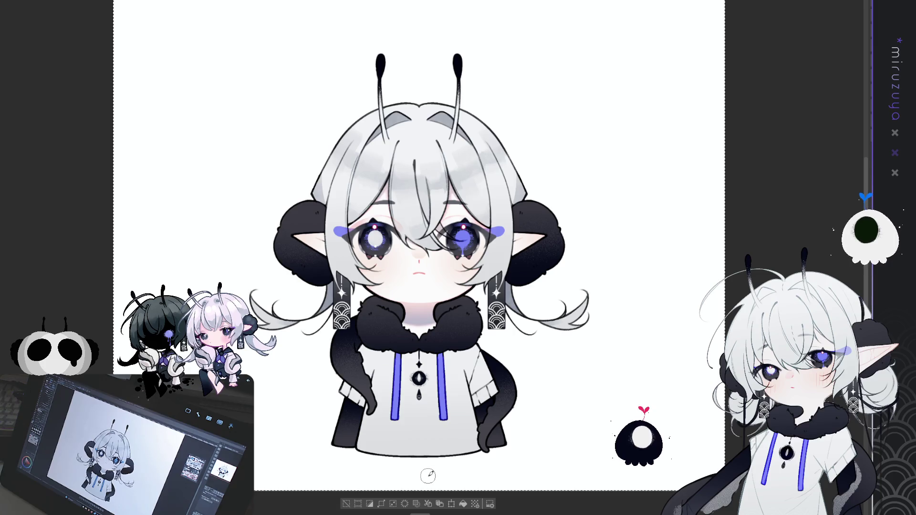
pyautogui.hotkey('ctrl', 'd')
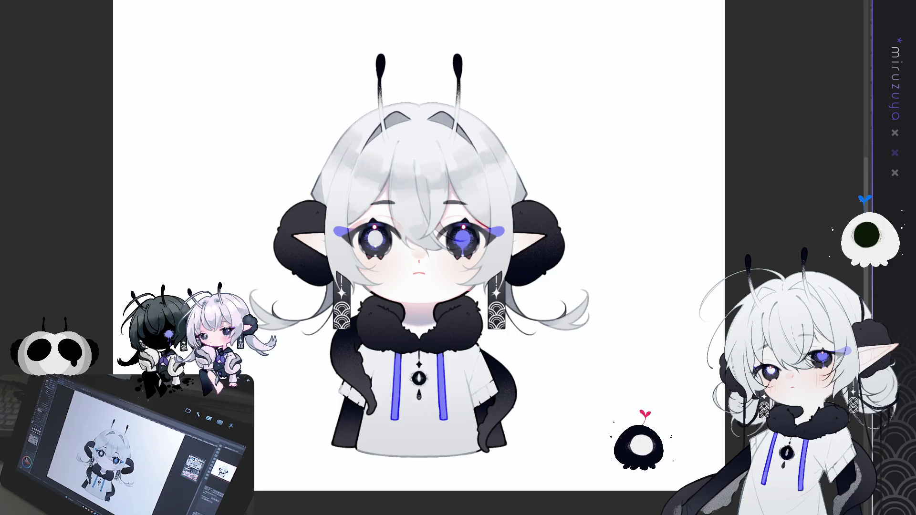
pyautogui.hotkey('ctrl', 'a')
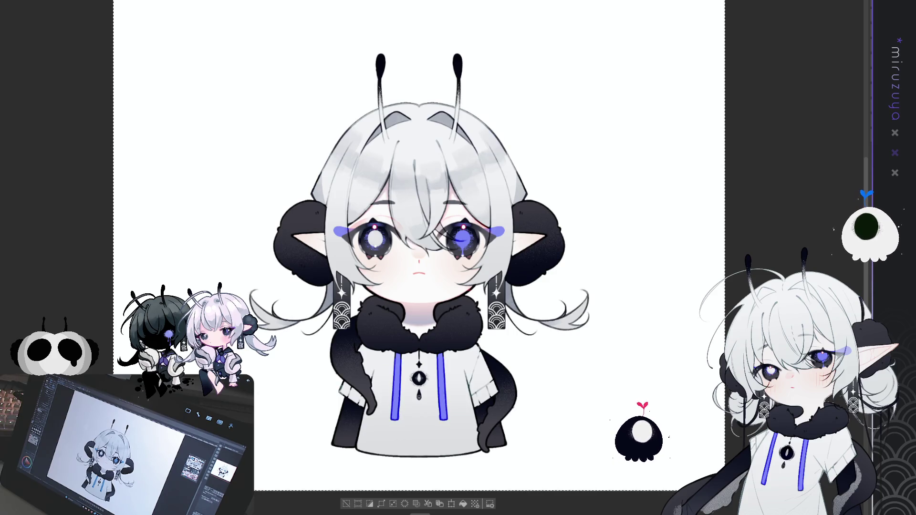
pyautogui.hotkey('ctrl', 'd')
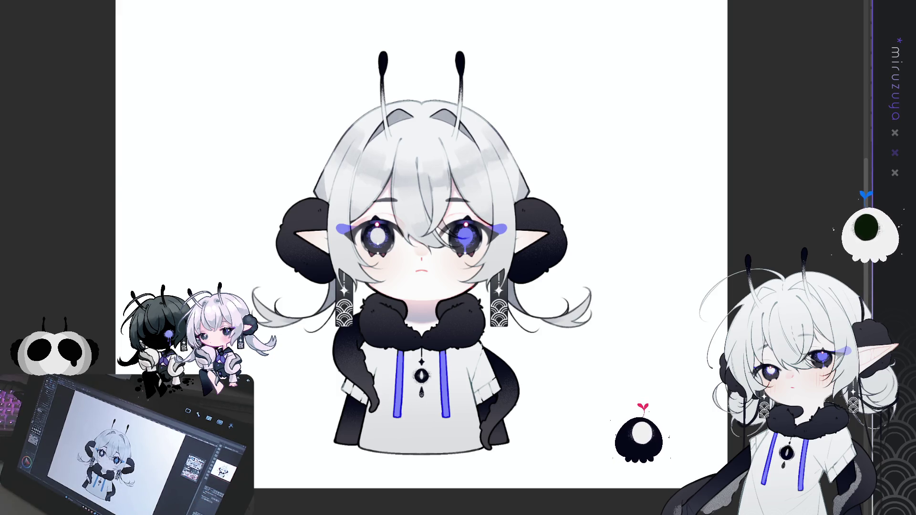
pyautogui.scroll(-1, 421, 244)
pyautogui.scroll(3, 407, 159)
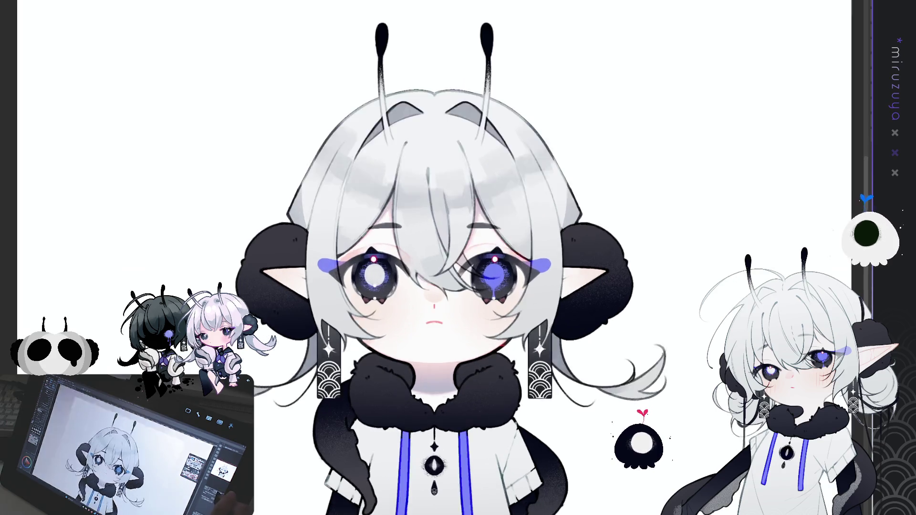
pyautogui.hotkey('ctrl', '1')
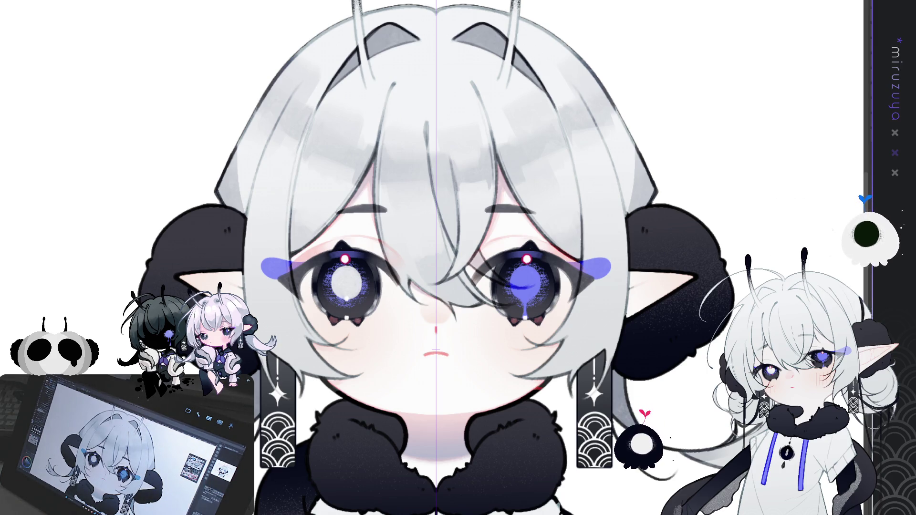
# Delete the nose shading and mouth line, then restore them to compare the face.
pyautogui.press('Delete')
pyautogui.hotkey('ctrl', 'z')
# Centre on the eyes, select and clear the mirrored areas above them, then zoom out to the whole character.
pyautogui.moveTo(432, 348); pyautogui.dragTo(447, 320)
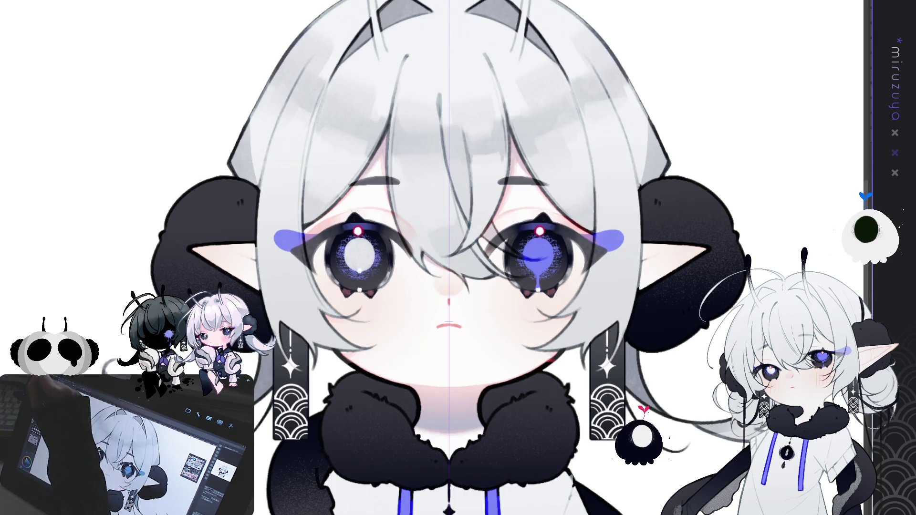
pyautogui.moveTo(320, 164); pyautogui.dragTo(333, 233)
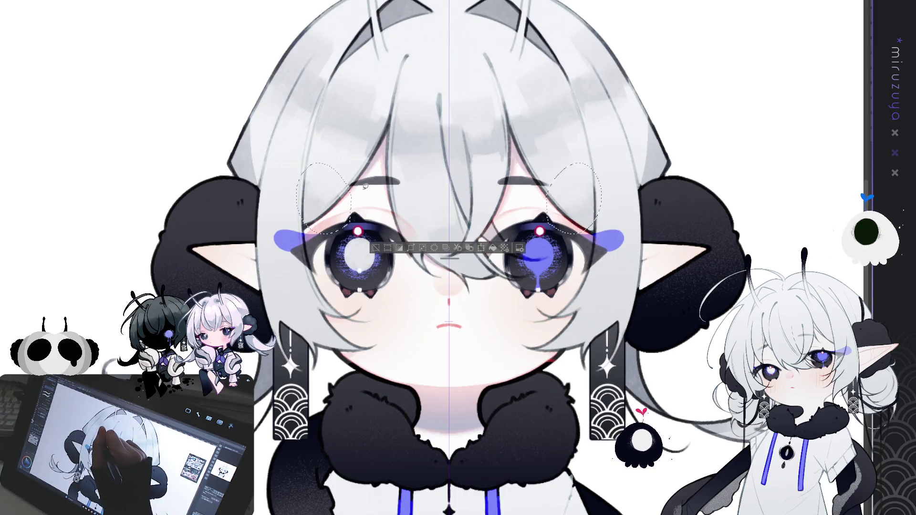
pyautogui.hotkey('ctrl', 'd')
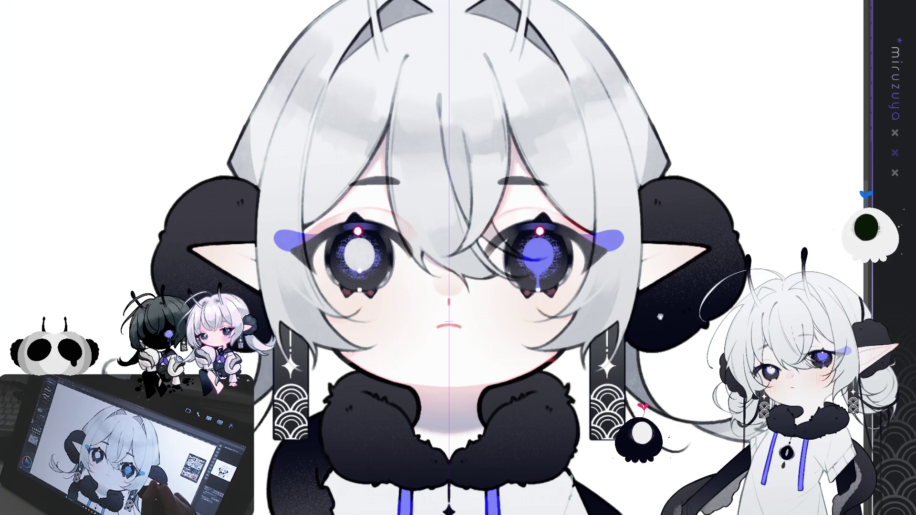
pyautogui.moveTo(287, 268); pyautogui.dragTo(261, 310)
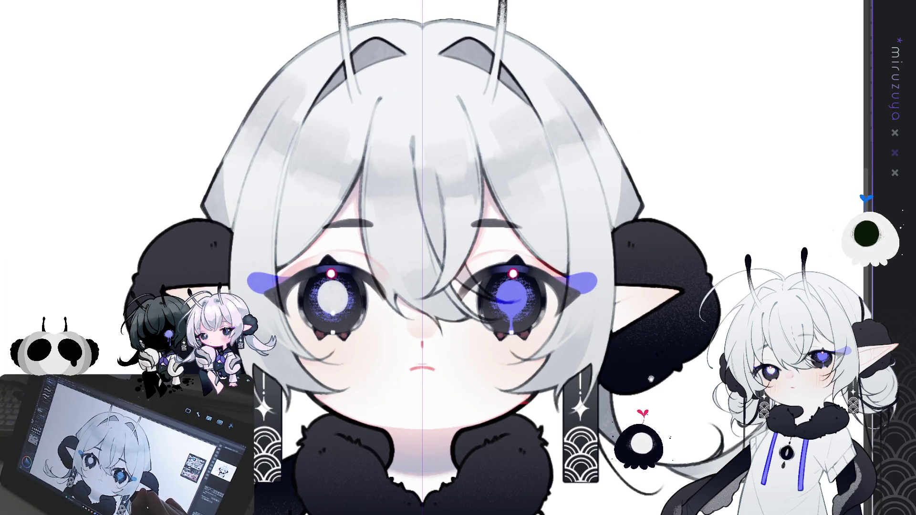
pyautogui.hotkey('ctrl', '-')
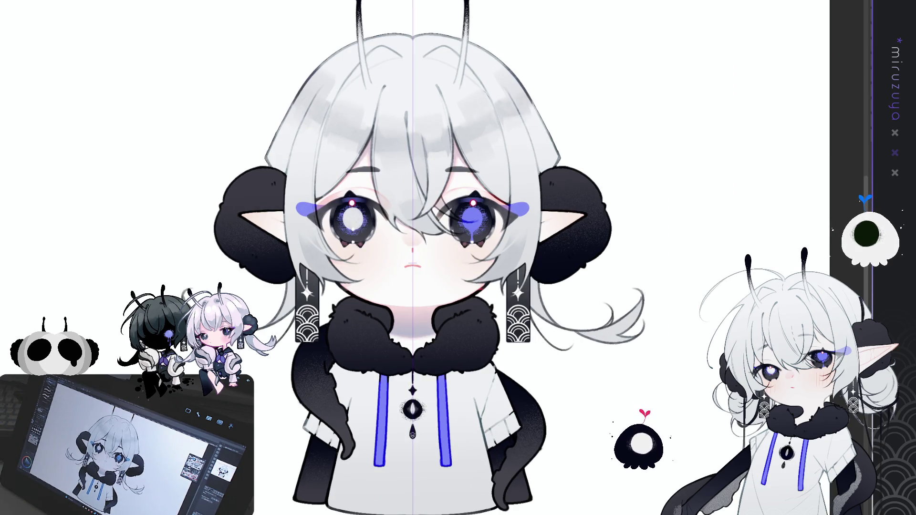
# Toggle undo and redo on the latest hair shading, keeping the darker grey band.
pyautogui.hotkey('ctrl', 'a')
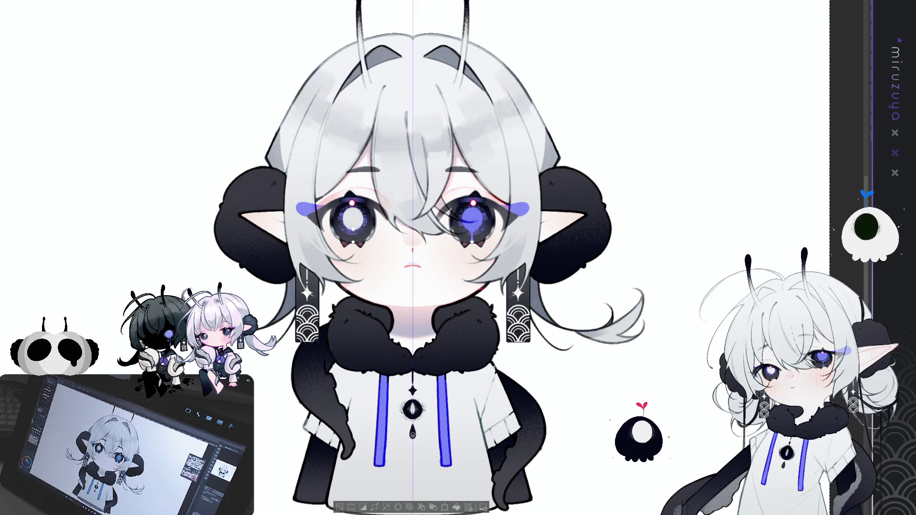
pyautogui.hotkey('ctrl', 'd')
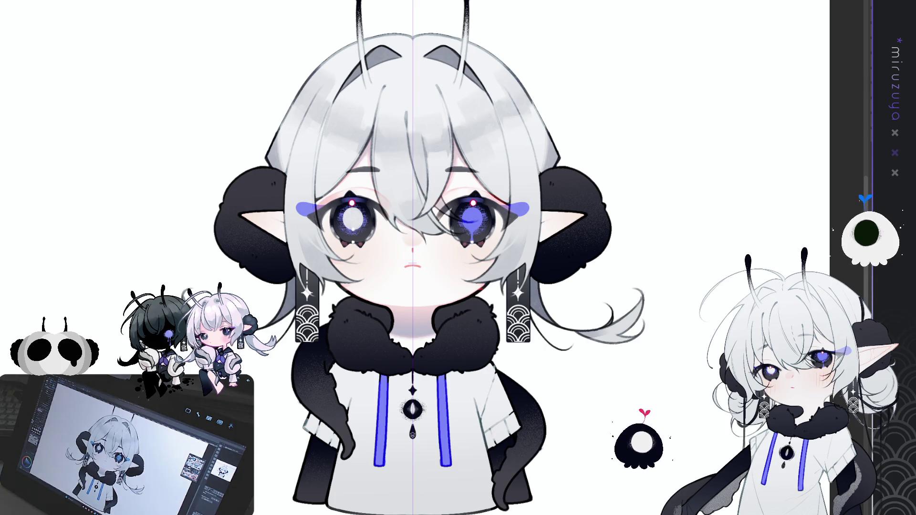
pyautogui.hotkey('ctrl', 'z')
pyautogui.hotkey('ctrl', 'y')
pyautogui.hotkey('ctrl', 'y')
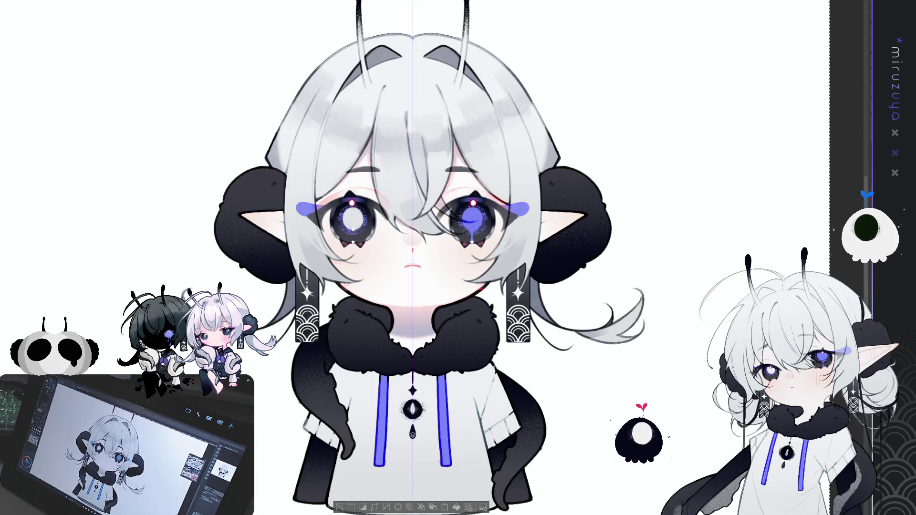
pyautogui.hotkey('ctrl', 'y')
pyautogui.hotkey('ctrl', 'd')
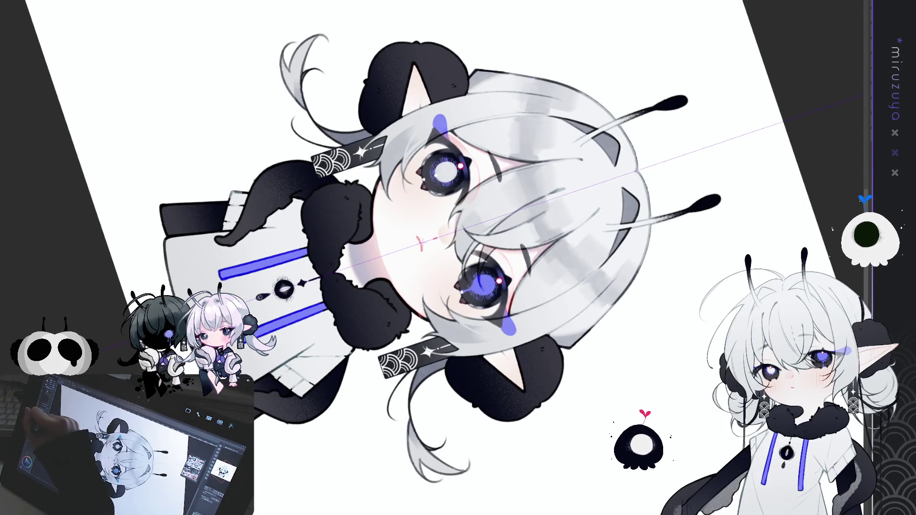
# Tilt the canvas sideways twice to check the drawing, reset it upright and zoom in on the character.
pyautogui.moveTo(2, 267); pyautogui.dragTo(37, 247)
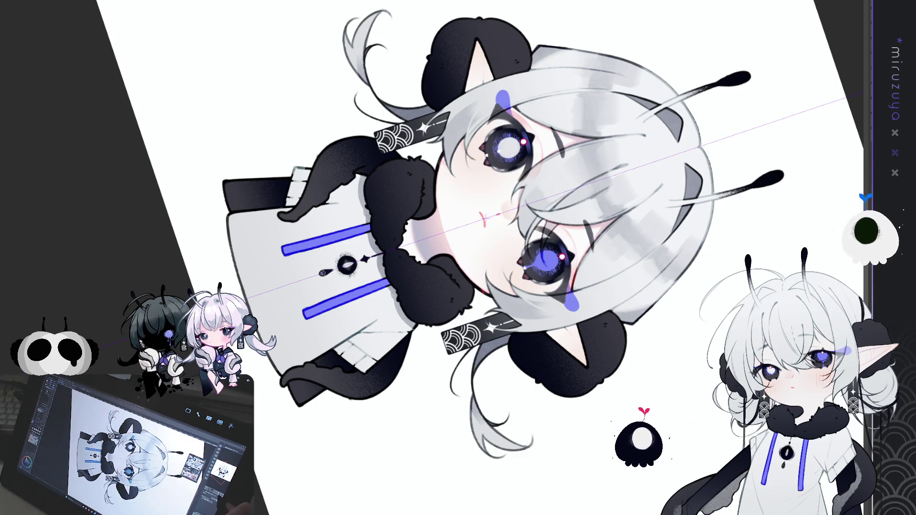
pyautogui.hotkey('ctrl', '0')
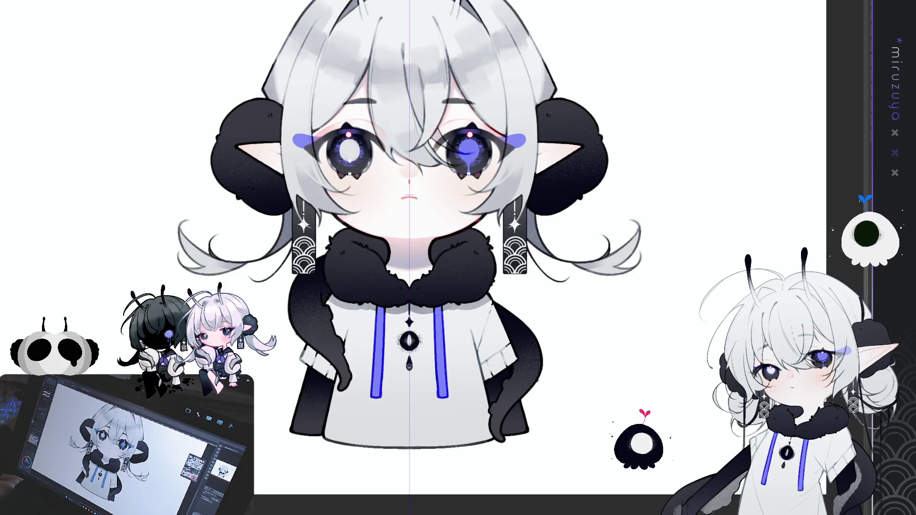
pyautogui.moveTo(688, 228)
pyautogui.mouseDown()
pyautogui.moveTo(628, 415)
pyautogui.moveTo(542, 474)
pyautogui.mouseUp()
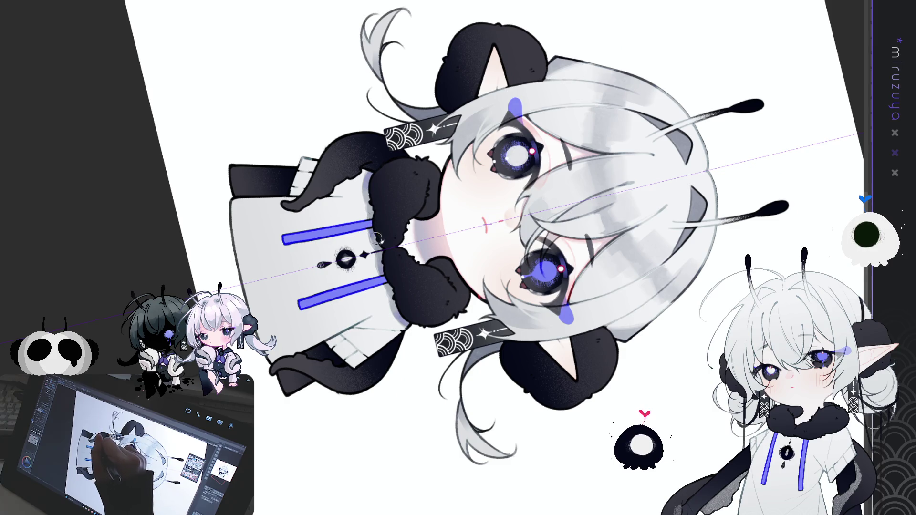
pyautogui.moveTo(379, 236); pyautogui.dragTo(427, 217)
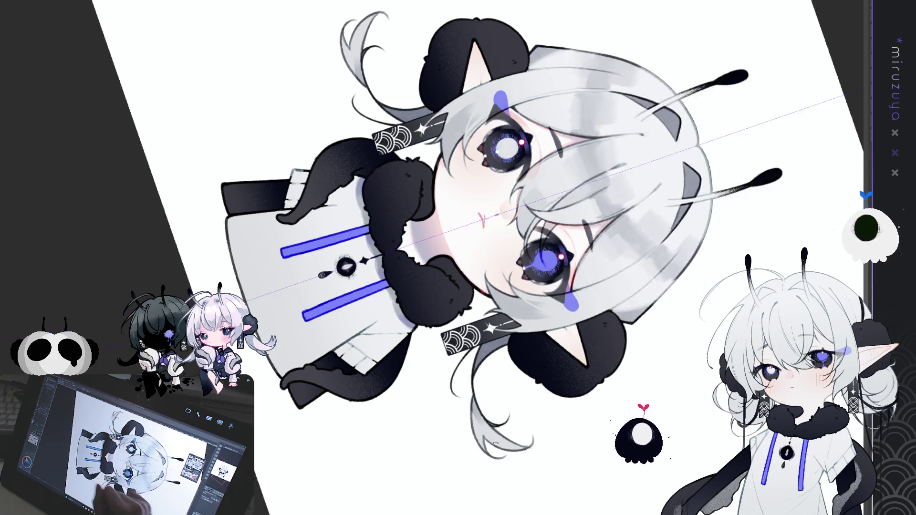
pyautogui.hotkey('ctrl', '@')
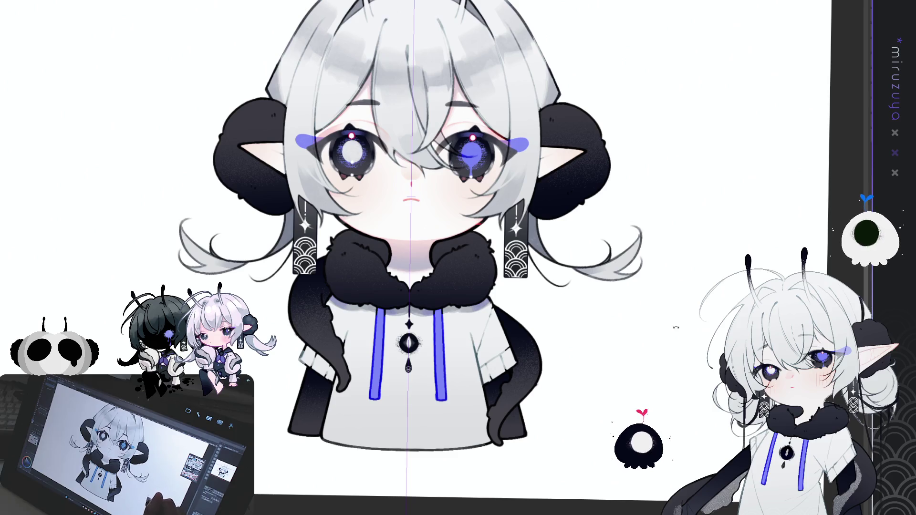
pyautogui.moveTo(410, 215); pyautogui.dragTo(482, 138)
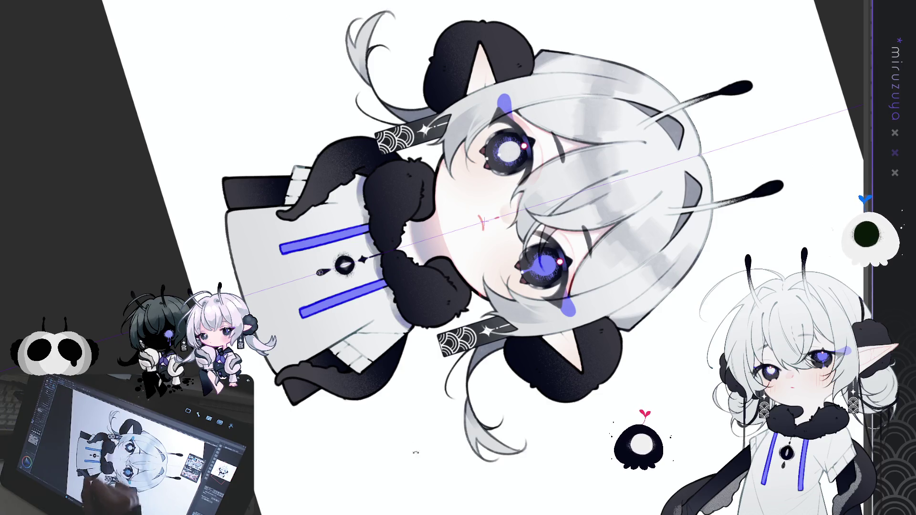
pyautogui.hotkey('ctrl', '@')
pyautogui.hotkey('ctrl', '+')
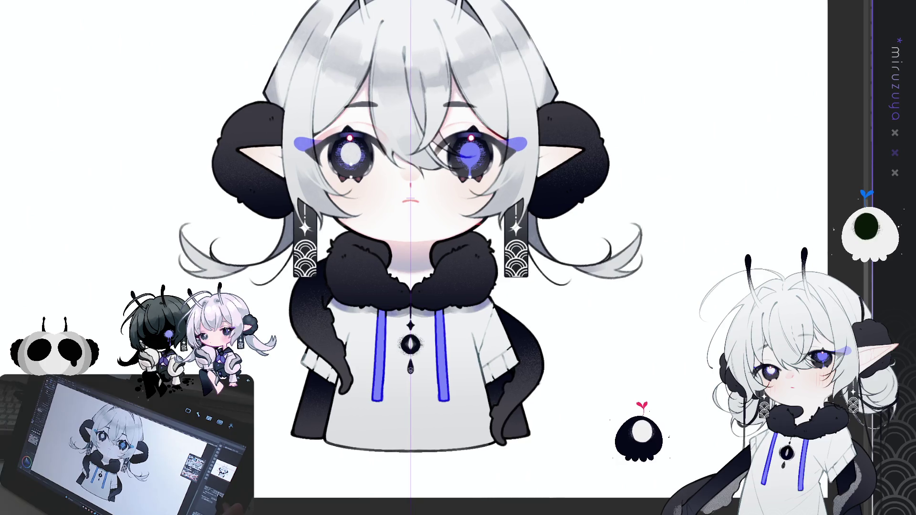
pyautogui.moveTo(665, 501); pyautogui.dragTo(671, 470)
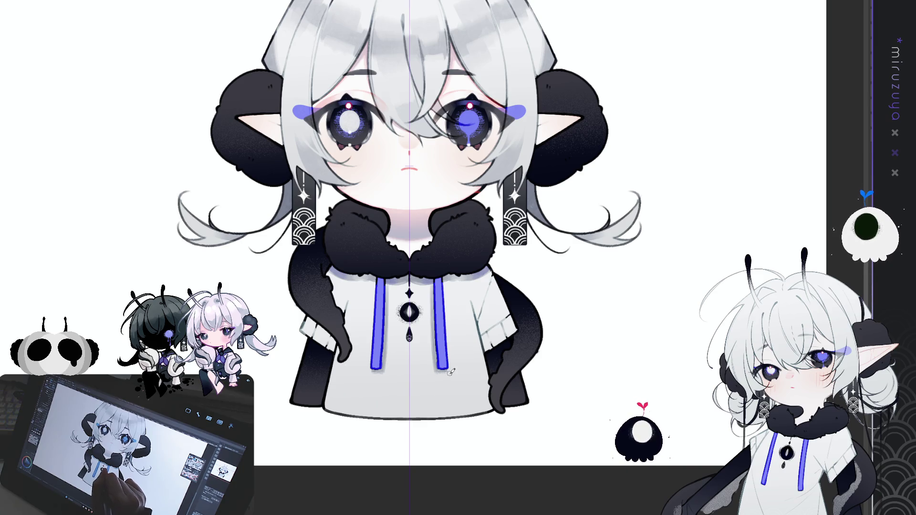
# Pan around the blue drawstrings and undo a shading touch-up on the hoodie beside them.
pyautogui.moveTo(546, 315); pyautogui.dragTo(542, 332)
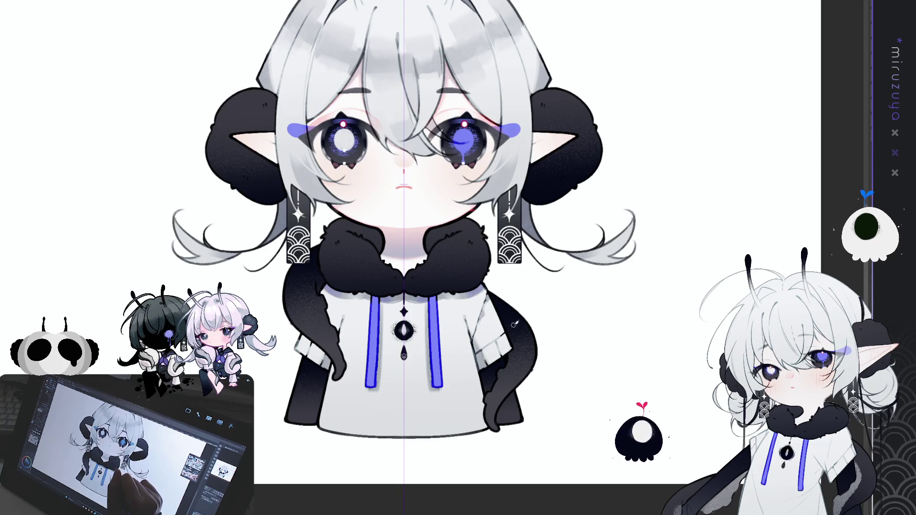
pyautogui.moveTo(636, 292); pyautogui.dragTo(632, 290)
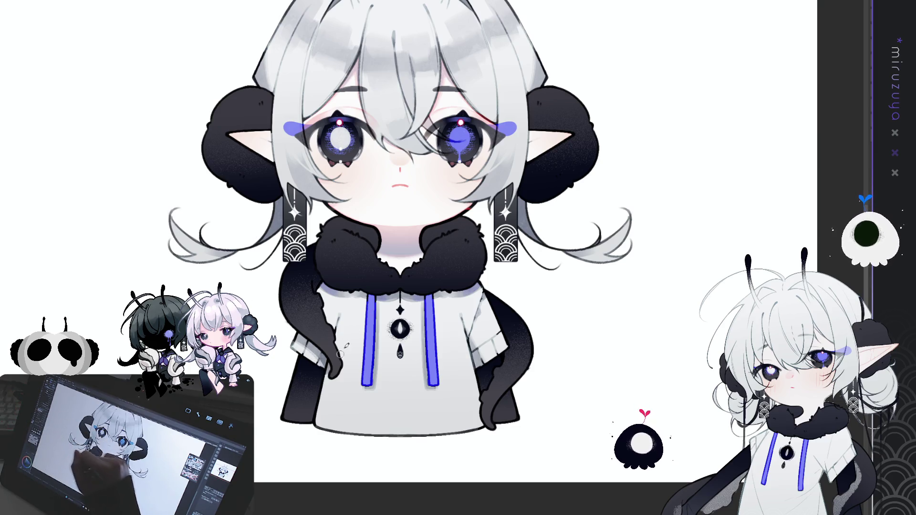
pyautogui.moveTo(605, 299); pyautogui.dragTo(577, 353)
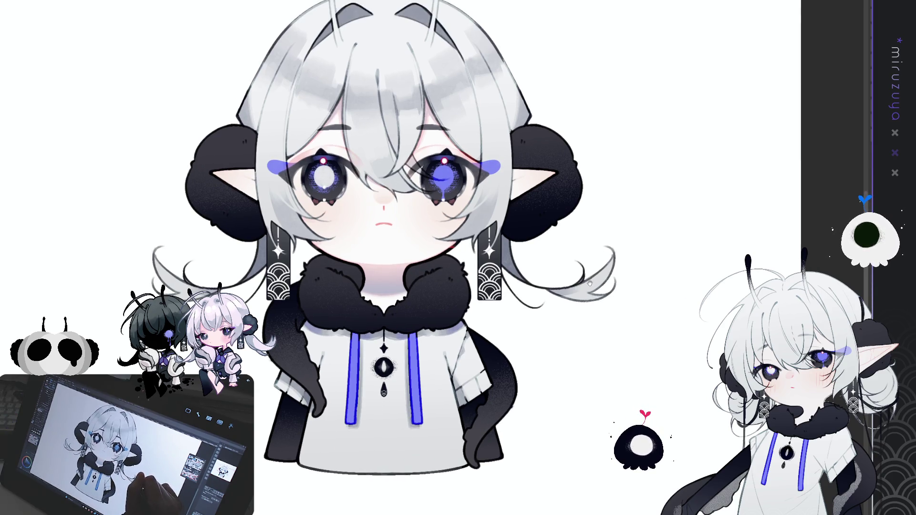
pyautogui.moveTo(590, 285); pyautogui.dragTo(608, 270)
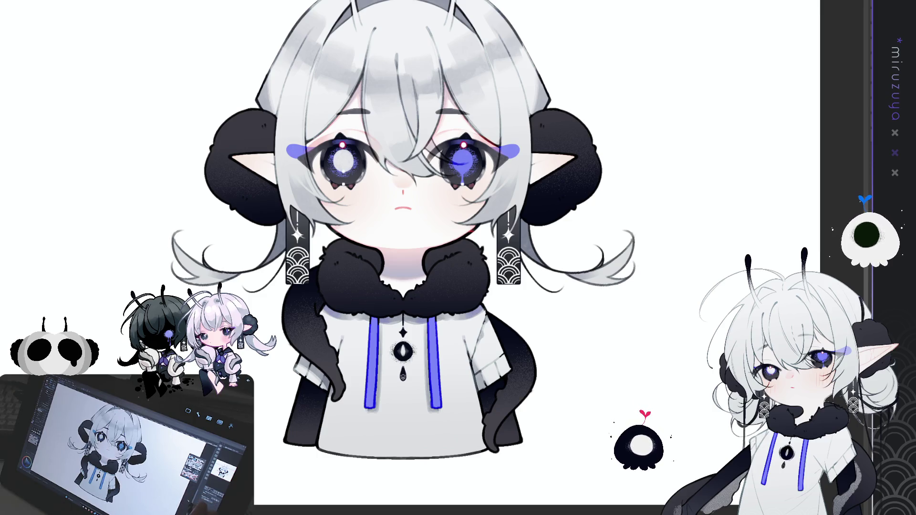
pyautogui.hotkey('ctrl', 'z')
pyautogui.moveTo(726, 454); pyautogui.dragTo(739, 449)
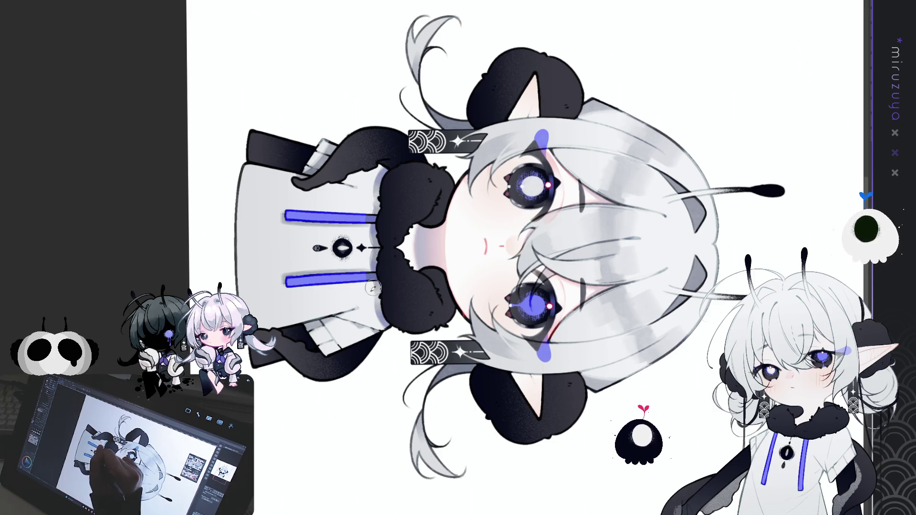
# Rotate the canvas back upright and recentre the view on the character's head and body.
pyautogui.press('r')
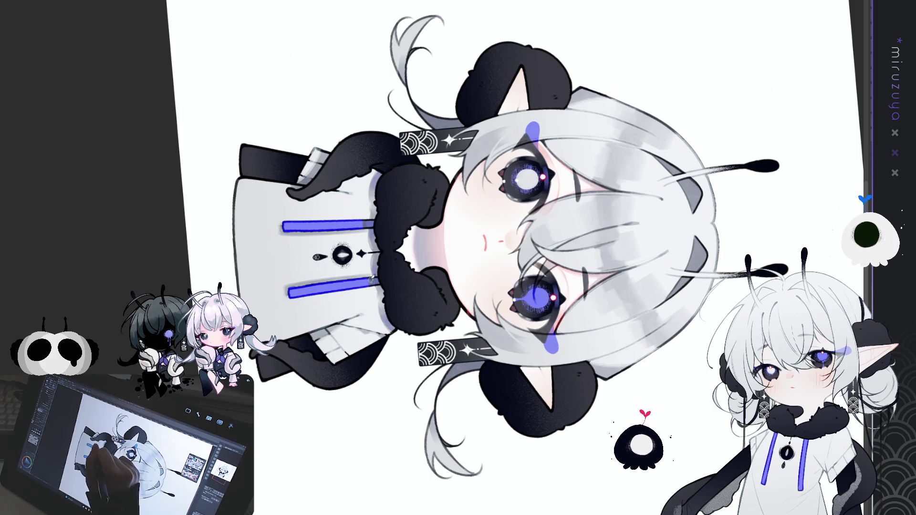
pyautogui.moveTo(371, 332)
pyautogui.mouseDown()
pyautogui.moveTo(343, 267)
pyautogui.moveTo(295, 219)
pyautogui.moveTo(237, 187)
pyautogui.mouseUp()
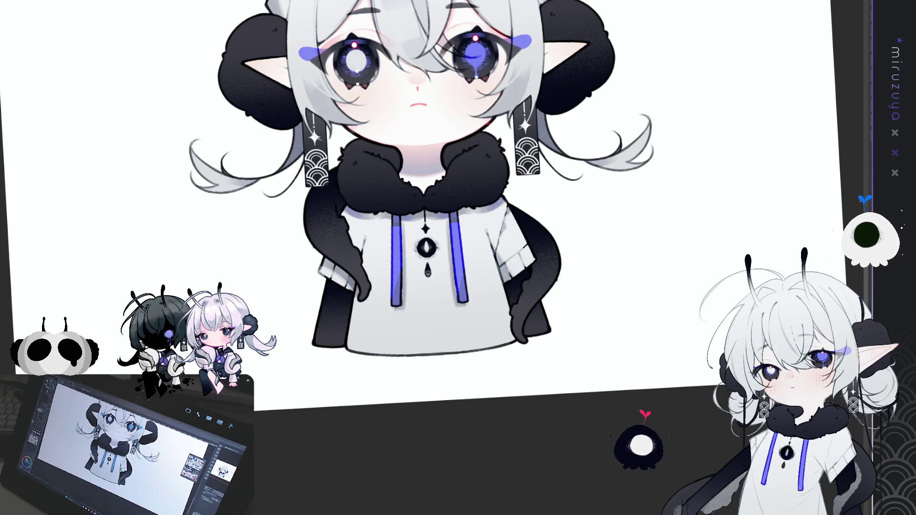
pyautogui.moveTo(563, 422); pyautogui.dragTo(546, 445)
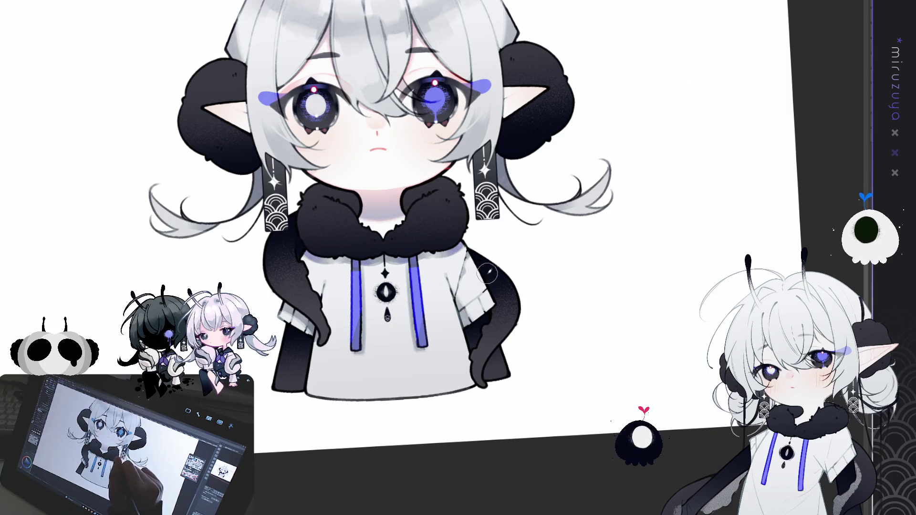
pyautogui.moveTo(509, 236)
pyautogui.mouseDown()
pyautogui.moveTo(508, 338)
pyautogui.moveTo(595, 302)
pyautogui.mouseUp()
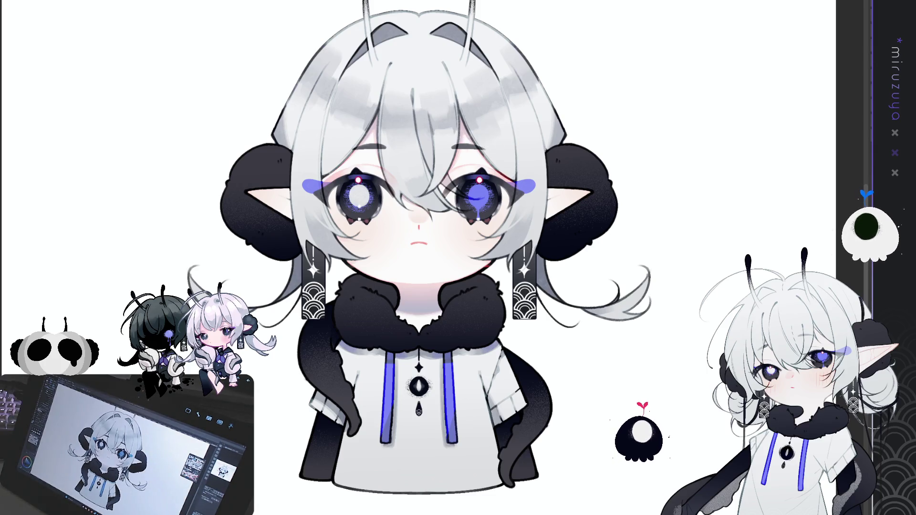
pyautogui.scroll(-2, 420, 258)
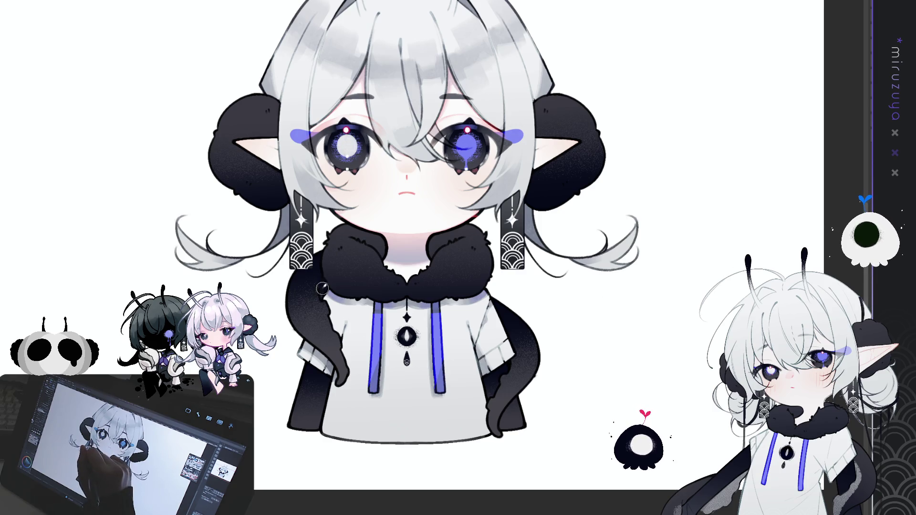
# Paint a light grey highlight down the left tentacle, retrying strokes, and darken the tentacle beside the right sleeve.
pyautogui.moveTo(321, 287); pyautogui.dragTo(323, 328)
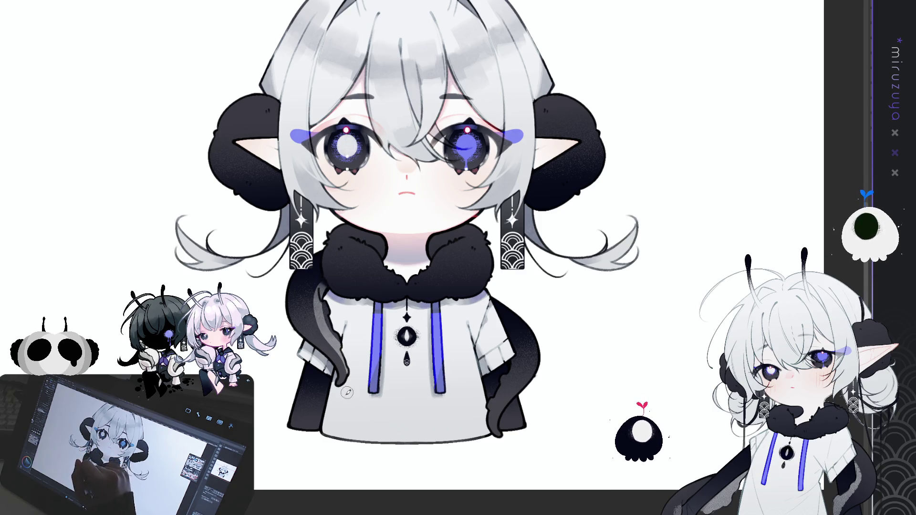
pyautogui.hotkey('ctrl', 'z')
pyautogui.moveTo(319, 293)
pyautogui.mouseDown()
pyautogui.moveTo(345, 396)
pyautogui.moveTo(325, 309)
pyautogui.moveTo(336, 340)
pyautogui.moveTo(325, 329)
pyautogui.mouseUp()
pyautogui.moveTo(509, 336)
pyautogui.mouseDown()
pyautogui.moveTo(509, 382)
pyautogui.moveTo(486, 419)
pyautogui.mouseUp()
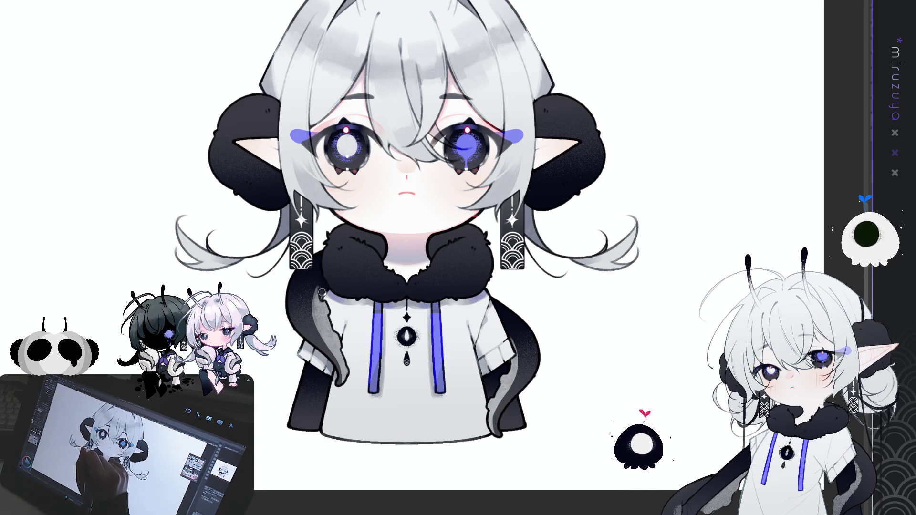
pyautogui.hotkey('ctrl', 'z')
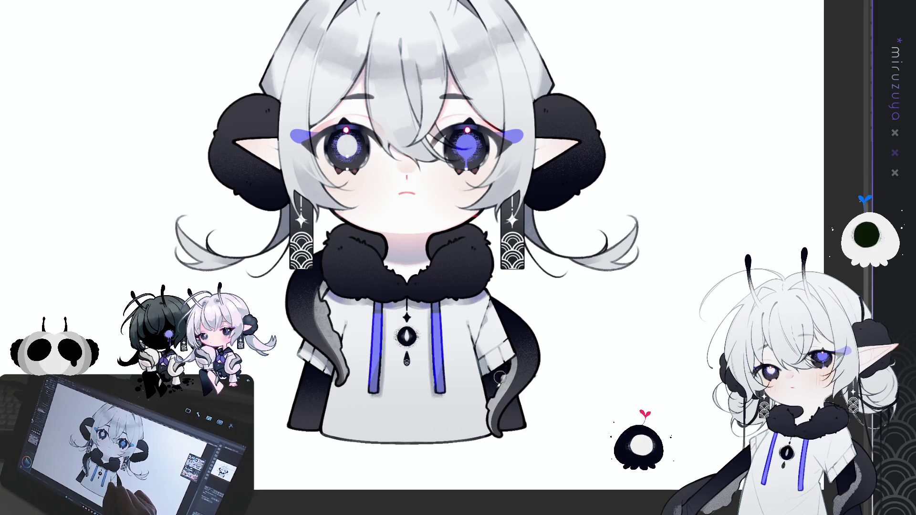
pyautogui.moveTo(496, 427)
pyautogui.mouseDown()
pyautogui.moveTo(511, 354)
pyautogui.moveTo(488, 430)
pyautogui.moveTo(486, 421)
pyautogui.moveTo(491, 396)
pyautogui.moveTo(492, 435)
pyautogui.moveTo(506, 363)
pyautogui.mouseUp()
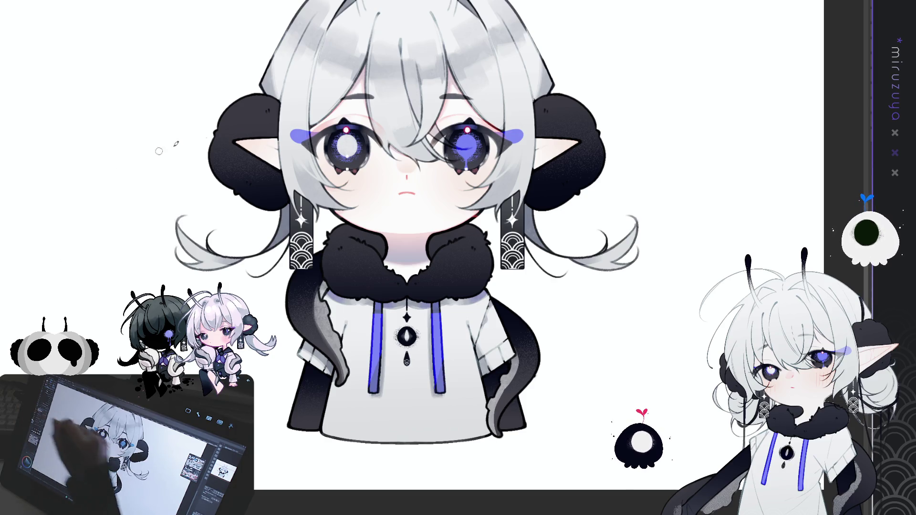
# Rework the shading on the right black tentacle.
pyautogui.moveTo(513, 343); pyautogui.dragTo(511, 380)
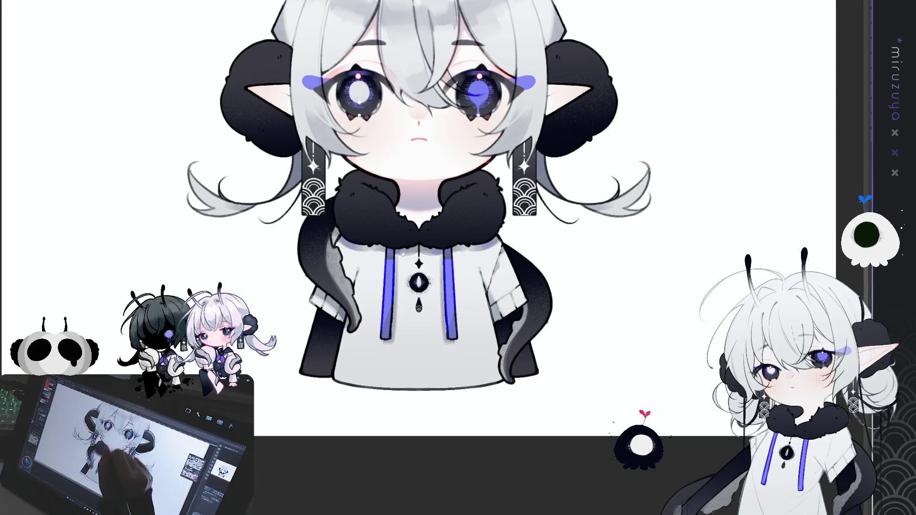
# Drag a grey gradient up from the hoodie hem, redrawing it until the fade looks right.
pyautogui.moveTo(412, 454); pyautogui.dragTo(440, 390)
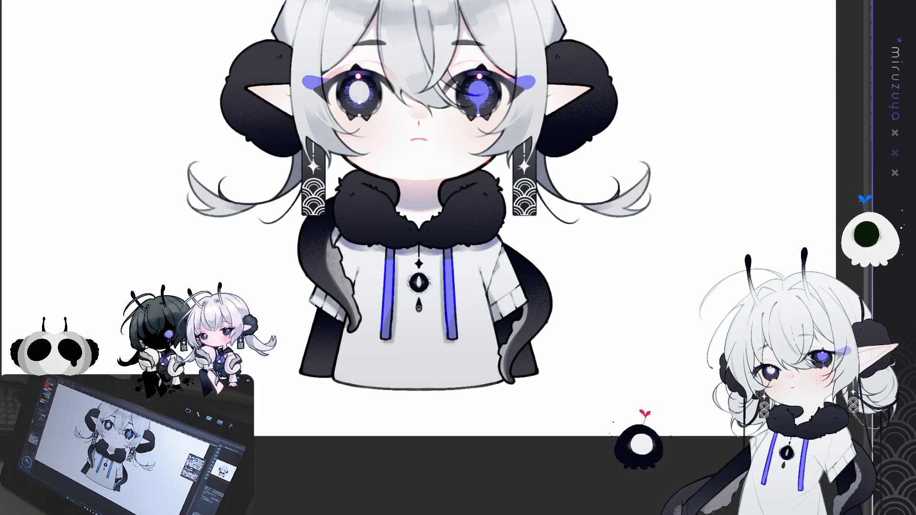
pyautogui.moveTo(428, 406); pyautogui.dragTo(432, 299)
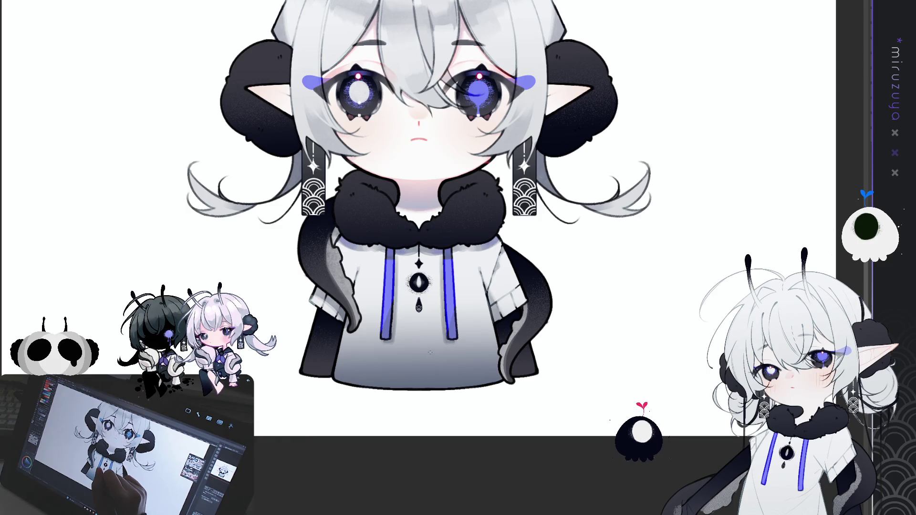
pyautogui.hotkey('ctrl', 'z')
pyautogui.moveTo(417, 432); pyautogui.dragTo(417, 334)
pyautogui.hotkey('ctrl', 'z')
pyautogui.moveTo(411, 448); pyautogui.dragTo(411, 316)
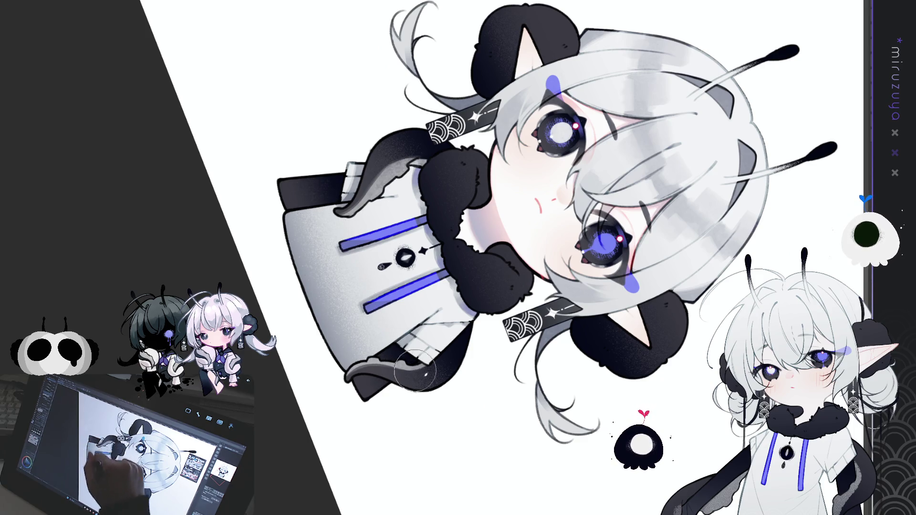
# Straighten the canvas view, lasso the face area and soften the violet under-eye marks.
pyautogui.hotkey('ctrl', '@')
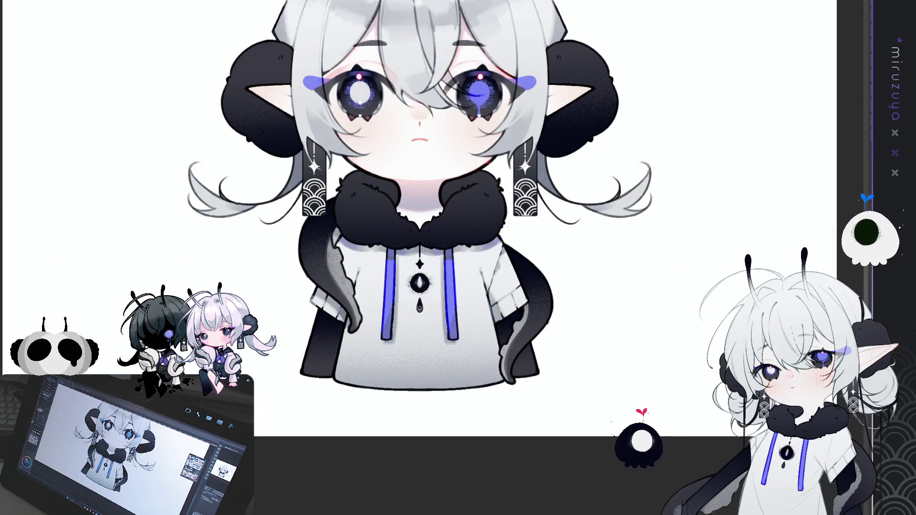
pyautogui.scroll(3, 411, 239)
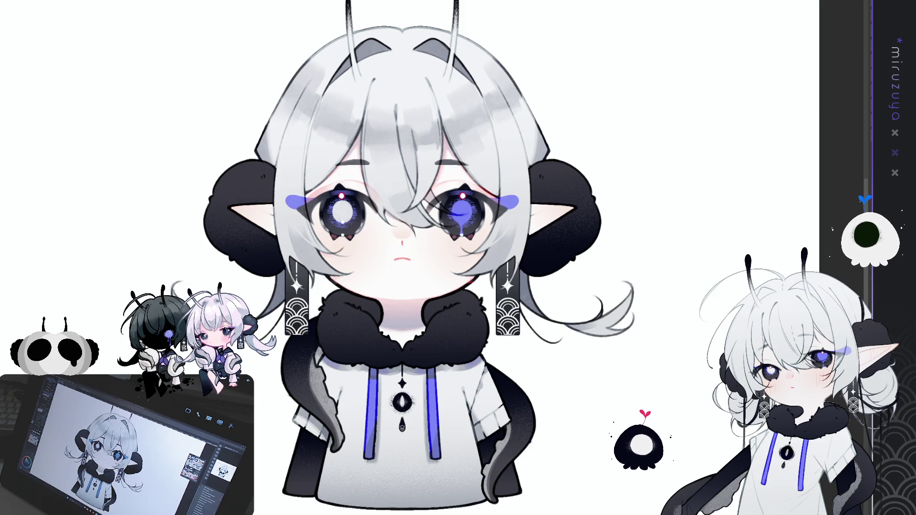
pyautogui.moveTo(457, 114)
pyautogui.mouseDown()
pyautogui.moveTo(317, 133)
pyautogui.moveTo(359, 260)
pyautogui.moveTo(524, 212)
pyautogui.moveTo(524, 181)
pyautogui.mouseUp()
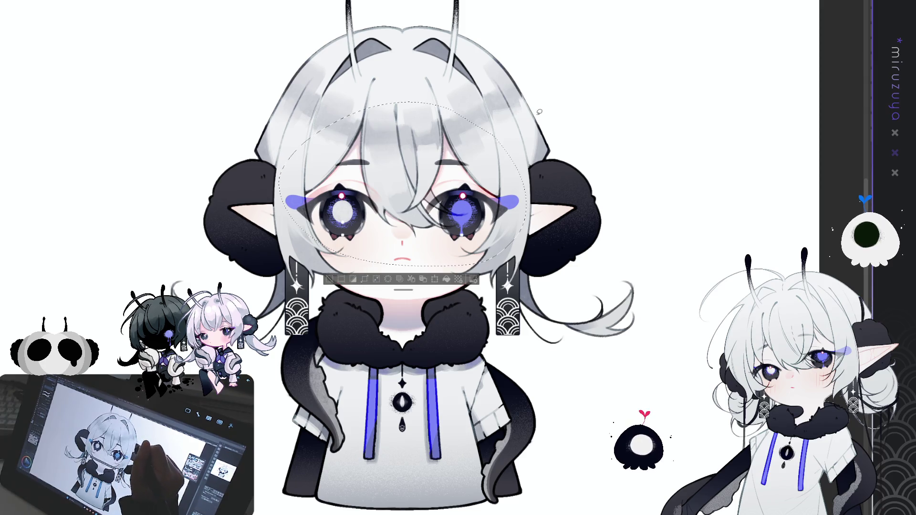
pyautogui.hotkey('ctrl', 'd')
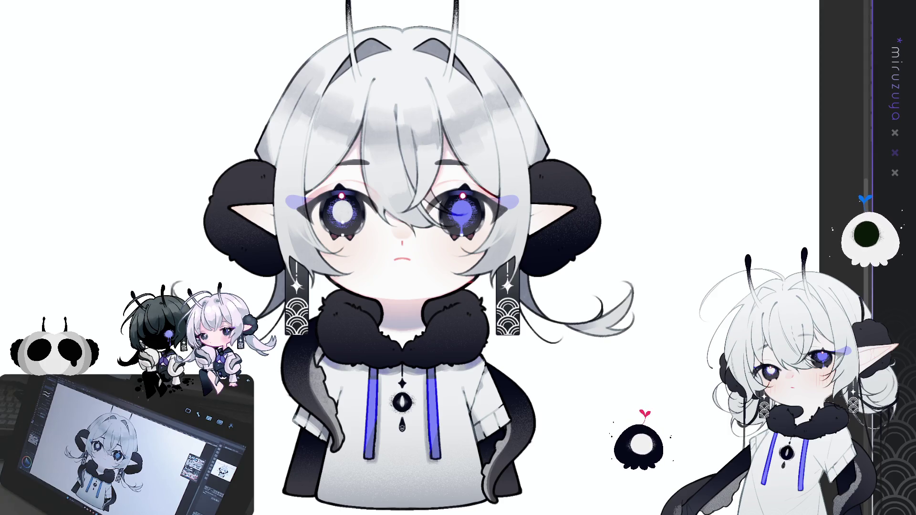
pyautogui.hotkey('ctrl', 'a')
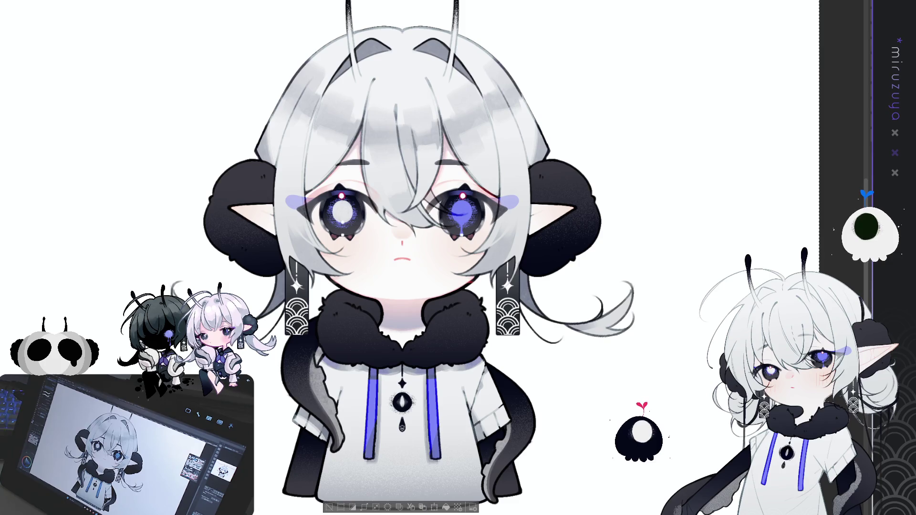
pyautogui.hotkey('ctrl', 'd')
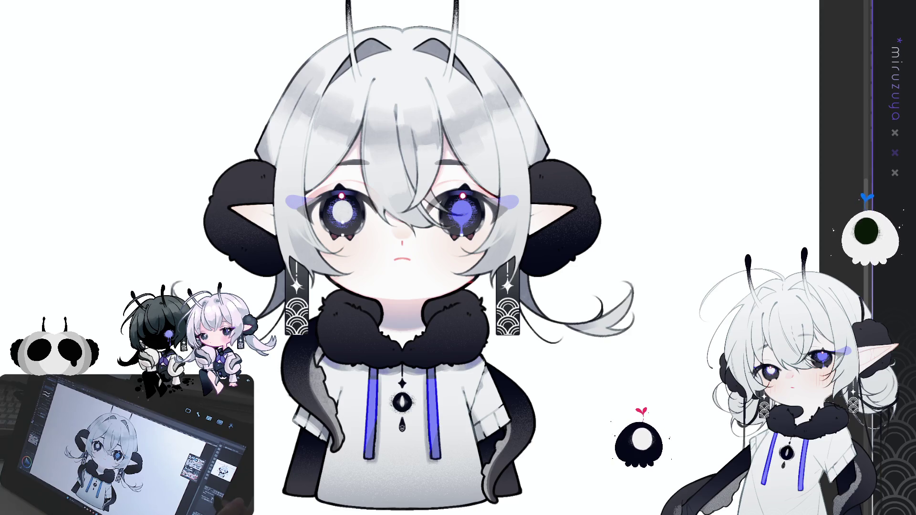
pyautogui.scroll(3, 403, 244)
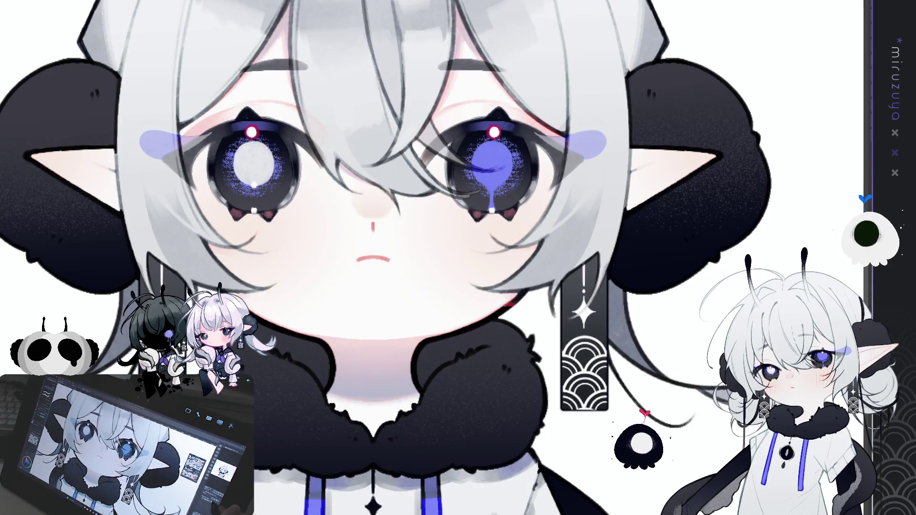
pyautogui.scroll(3, 458, 257)
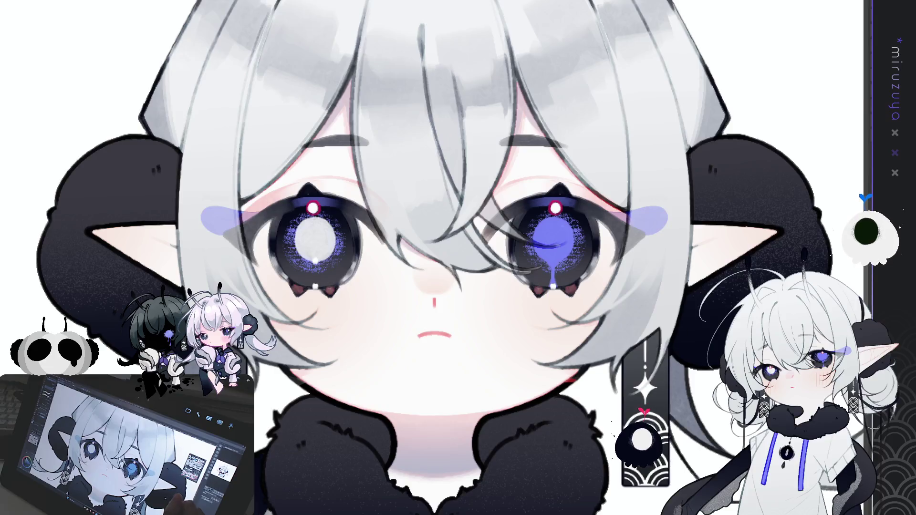
pyautogui.scroll(-2, 458, 257)
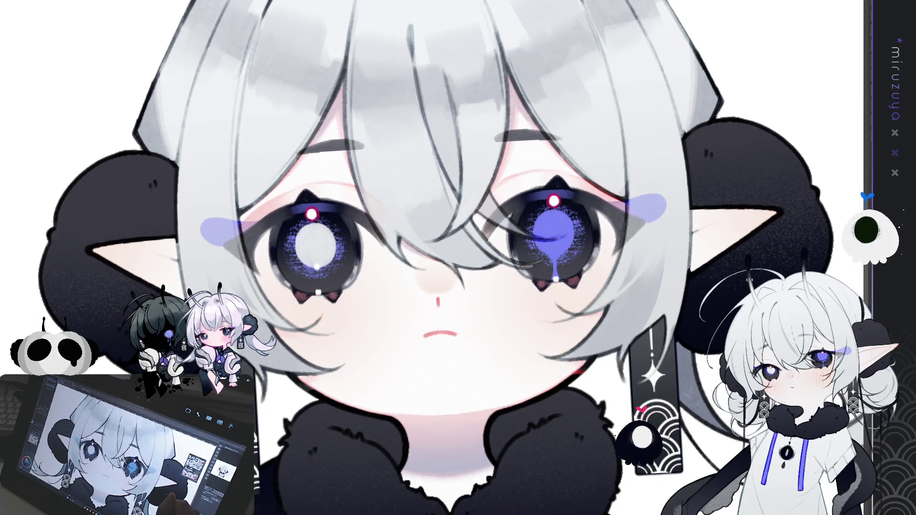
pyautogui.scroll(-5, 458, 258)
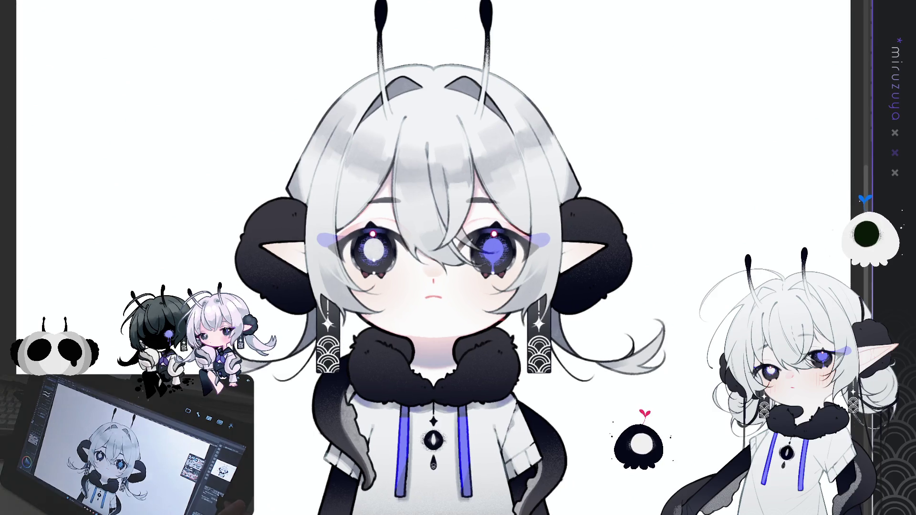
pyautogui.scroll(-1, 458, 257)
pyautogui.scroll(3, 458, 257)
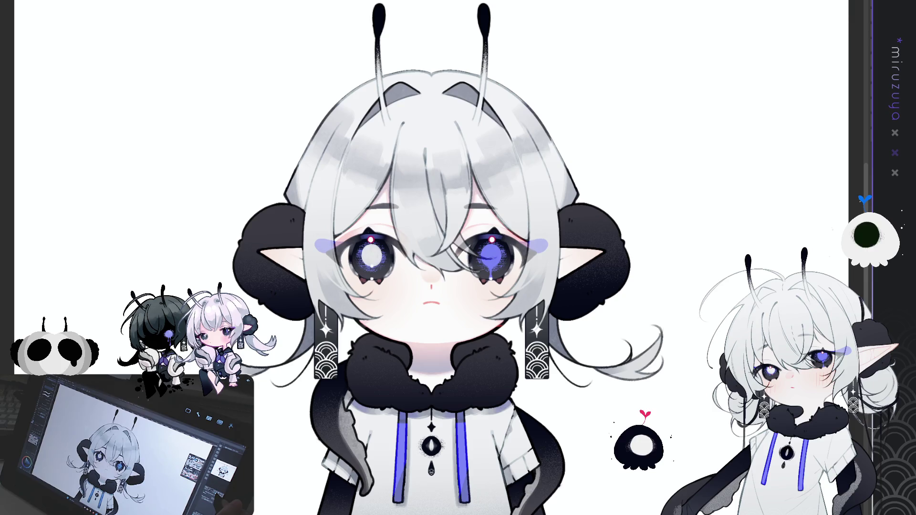
pyautogui.scroll(-1, 458, 258)
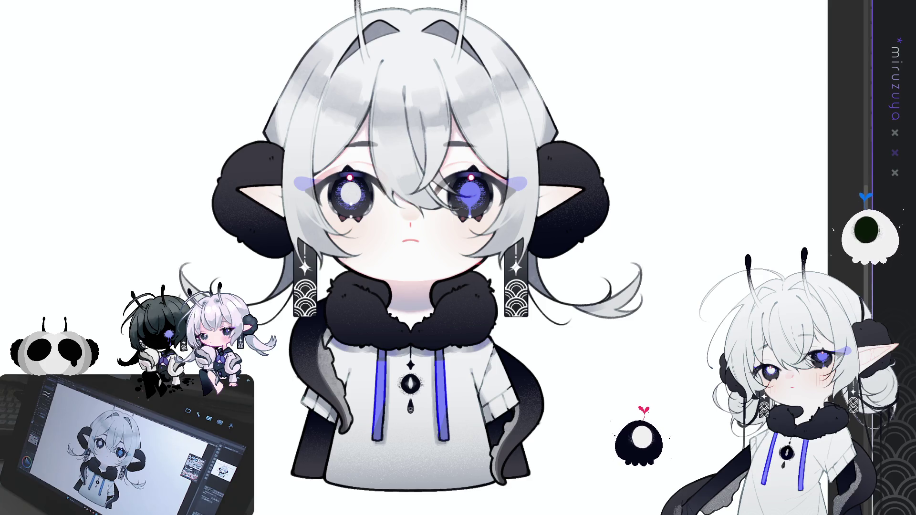
pyautogui.scroll(3, 458, 257)
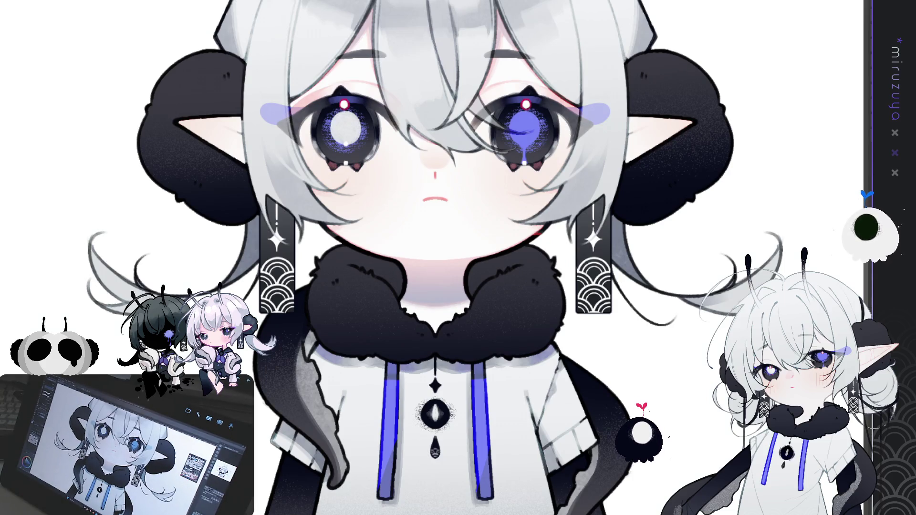
# Check beneath the black fur layer, then paint fur detail along the collar's top edge.
pyautogui.hotkey('ctrl', 'z')
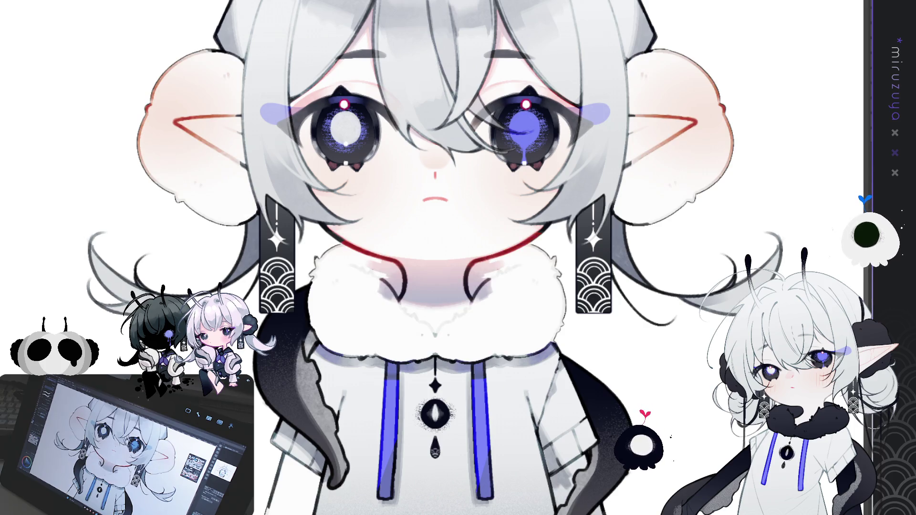
pyautogui.hotkey('ctrl', 'y')
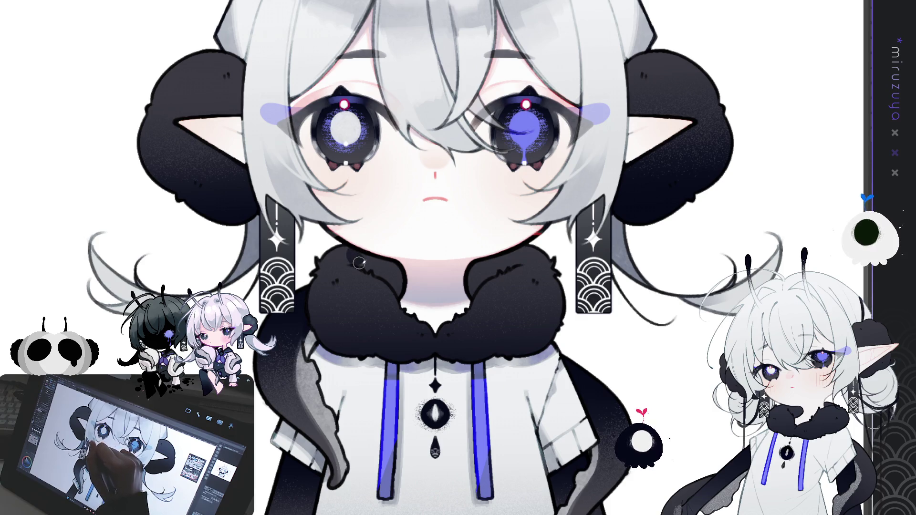
pyautogui.moveTo(366, 265)
pyautogui.mouseDown()
pyautogui.moveTo(364, 251)
pyautogui.moveTo(375, 262)
pyautogui.mouseUp()
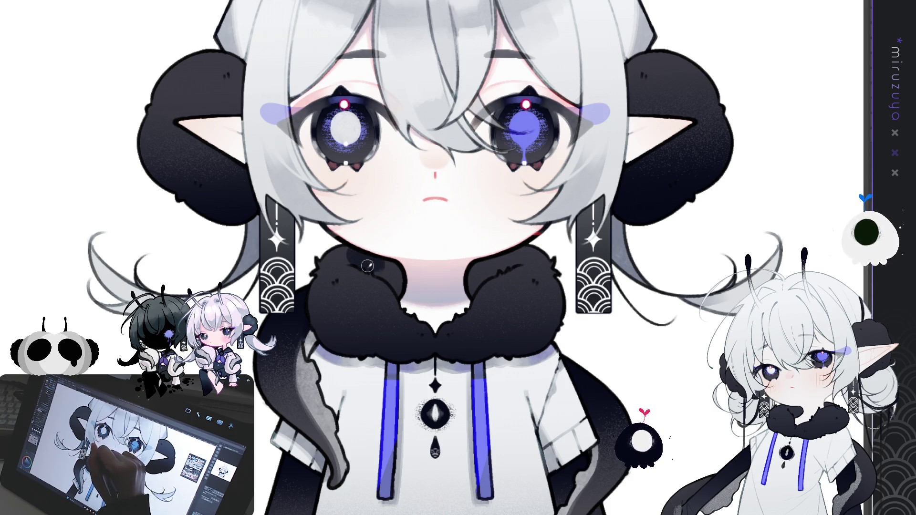
# With symmetry down the centre, paint mirrored fur marks and soft shading on both collar halves.
pyautogui.hotkey('ctrl', '1')
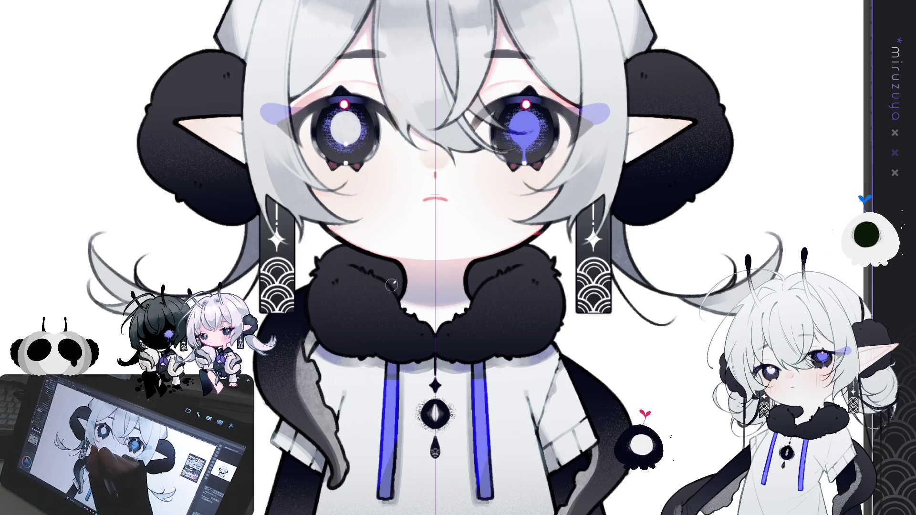
pyautogui.moveTo(382, 272)
pyautogui.mouseDown()
pyautogui.moveTo(398, 286)
pyautogui.moveTo(383, 268)
pyautogui.moveTo(377, 274)
pyautogui.moveTo(401, 279)
pyautogui.moveTo(382, 257)
pyautogui.moveTo(367, 256)
pyautogui.moveTo(368, 267)
pyautogui.moveTo(351, 248)
pyautogui.moveTo(346, 258)
pyautogui.moveTo(352, 252)
pyautogui.mouseUp()
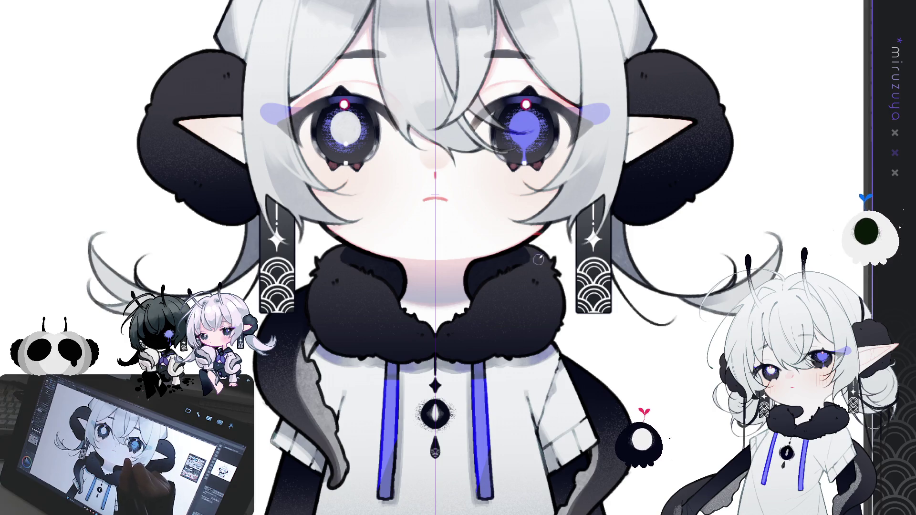
pyautogui.moveTo(346, 269); pyautogui.dragTo(342, 251)
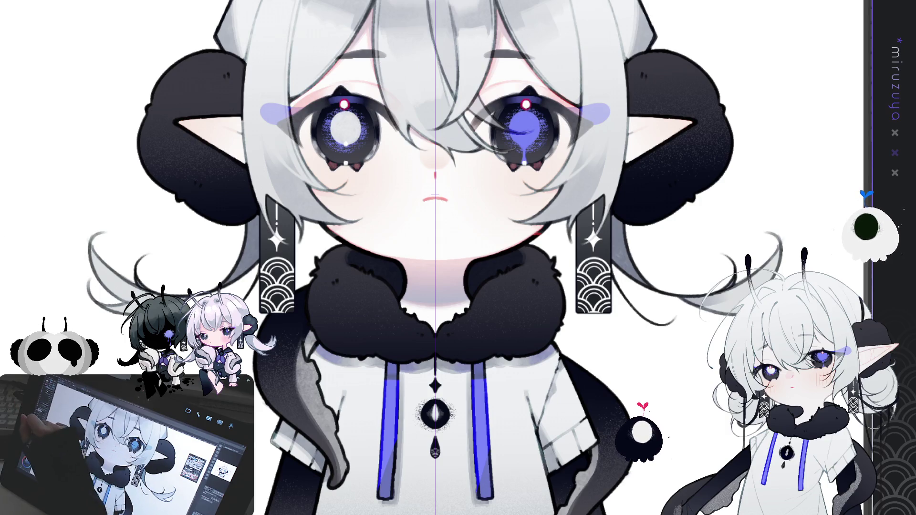
pyautogui.moveTo(330, 328)
pyautogui.mouseDown()
pyautogui.moveTo(350, 335)
pyautogui.moveTo(327, 292)
pyautogui.moveTo(355, 293)
pyautogui.moveTo(326, 291)
pyautogui.moveTo(324, 309)
pyautogui.moveTo(351, 338)
pyautogui.moveTo(349, 292)
pyautogui.mouseUp()
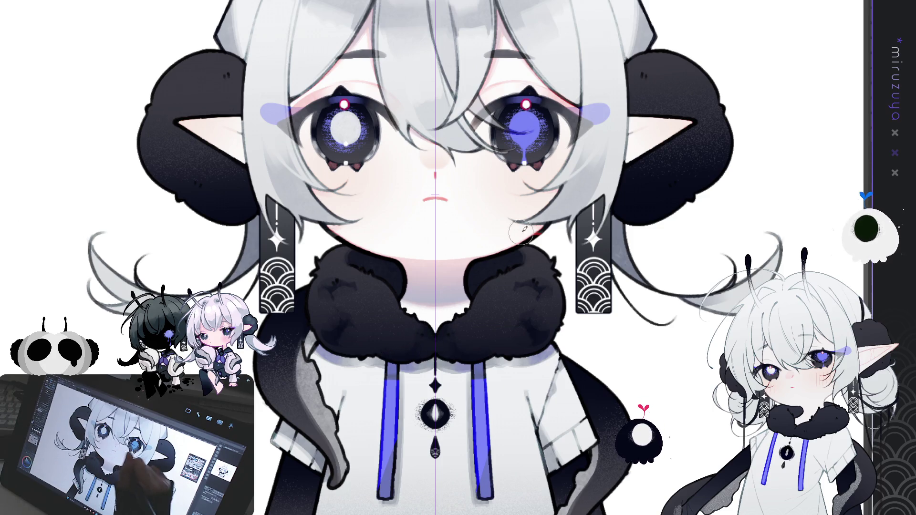
pyautogui.moveTo(521, 230); pyautogui.dragTo(502, 330)
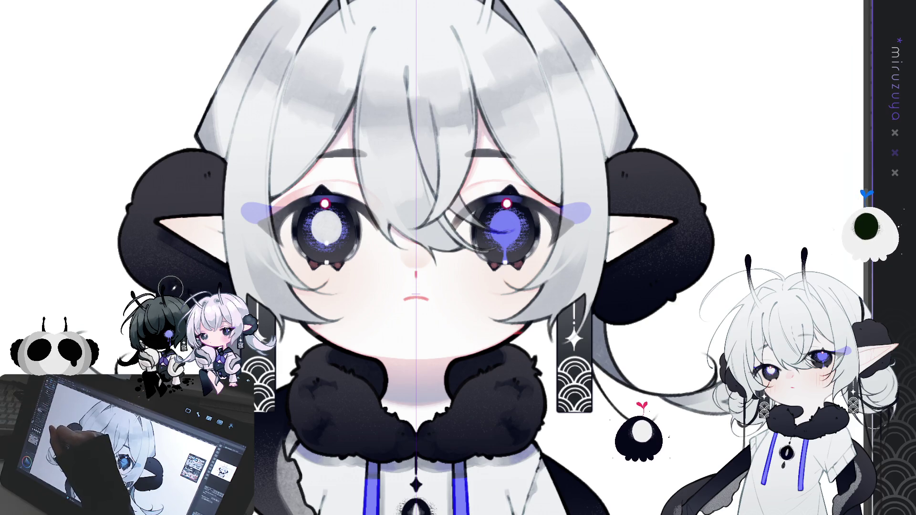
# Shade the hair buns' outer edges darkly with mirrored strokes and add a faint light stroke.
pyautogui.moveTo(200, 186)
pyautogui.mouseDown()
pyautogui.moveTo(215, 196)
pyautogui.moveTo(210, 205)
pyautogui.mouseUp()
pyautogui.moveTo(138, 216); pyautogui.dragTo(136, 243)
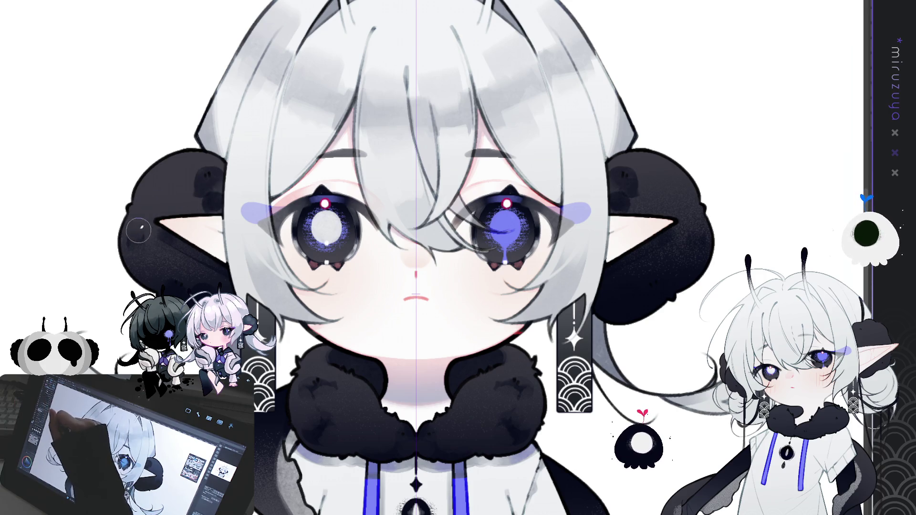
pyautogui.moveTo(206, 205)
pyautogui.mouseDown()
pyautogui.moveTo(193, 190)
pyautogui.moveTo(213, 179)
pyautogui.moveTo(219, 188)
pyautogui.mouseUp()
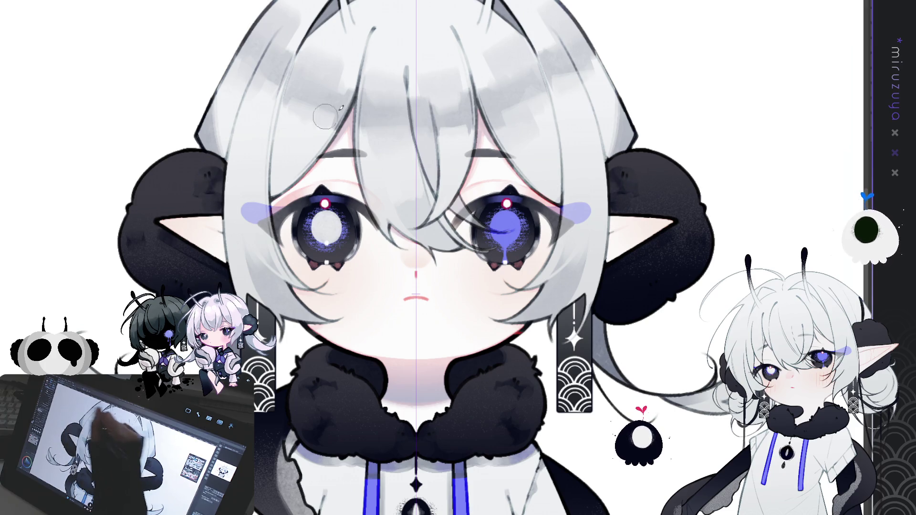
pyautogui.scroll(-3, 697, 175)
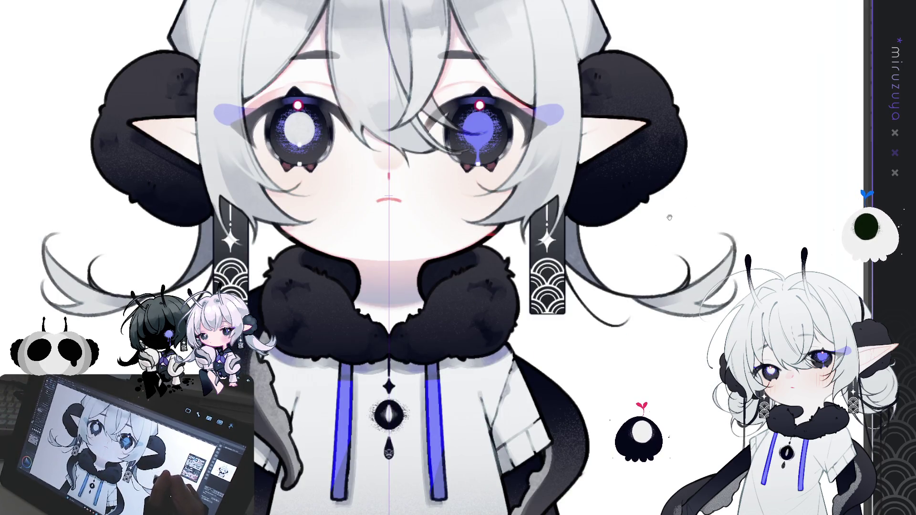
pyautogui.scroll(-5, 673, 216)
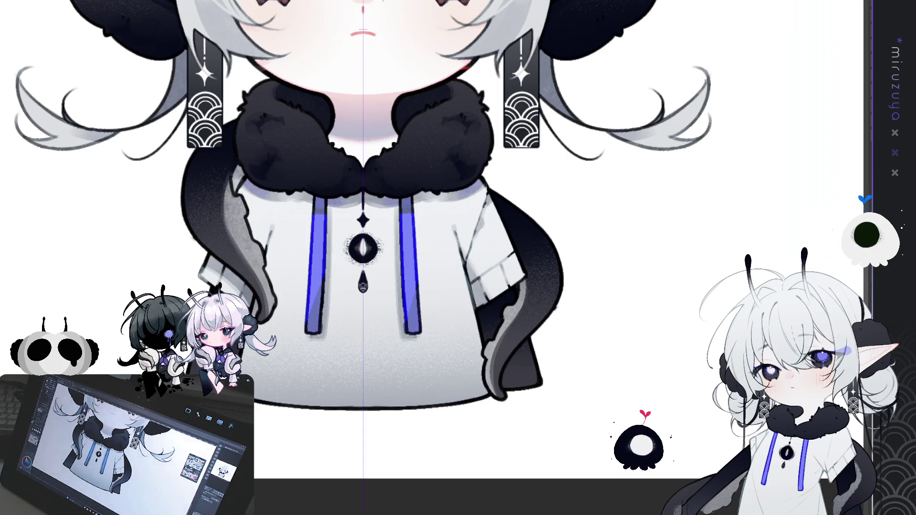
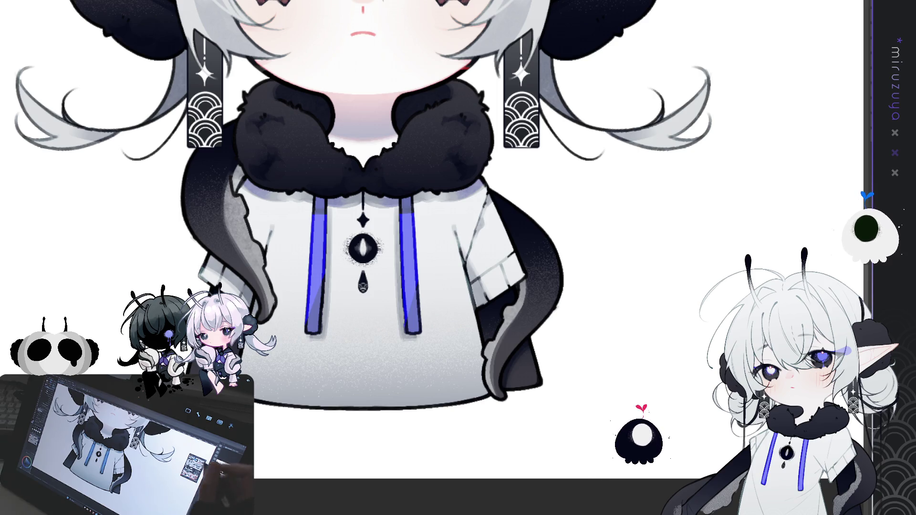
# Show the vertical centre guide and zoom out to see the whole character.
pyautogui.scroll(5, 687, 138)
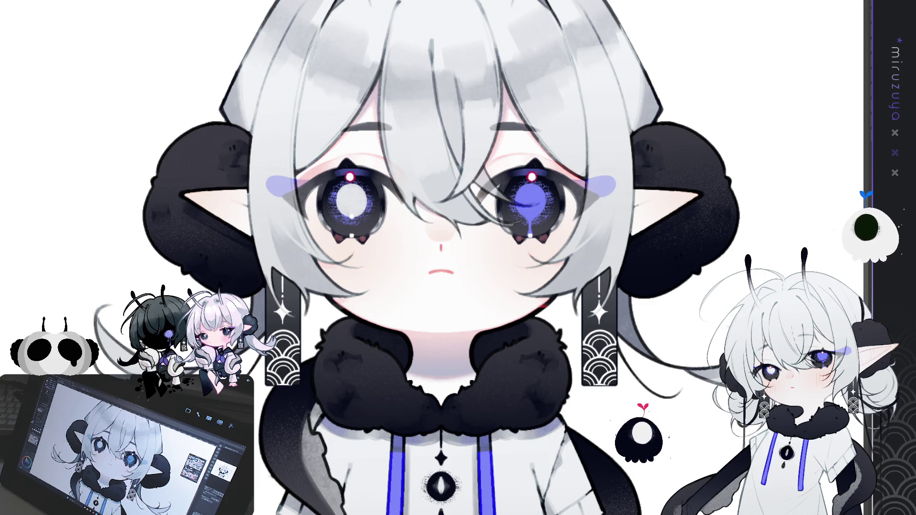
pyautogui.hotkey('ctrl', '1')
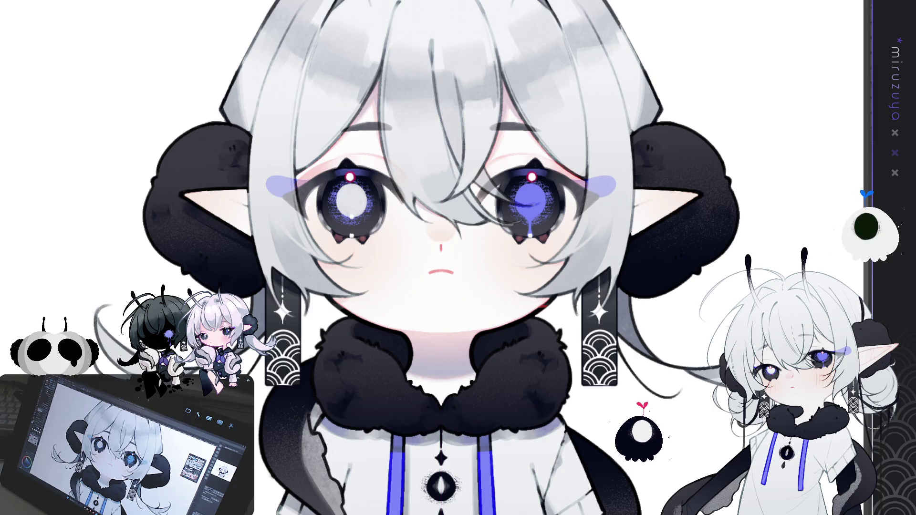
pyautogui.hotkey('ctrl', '-')
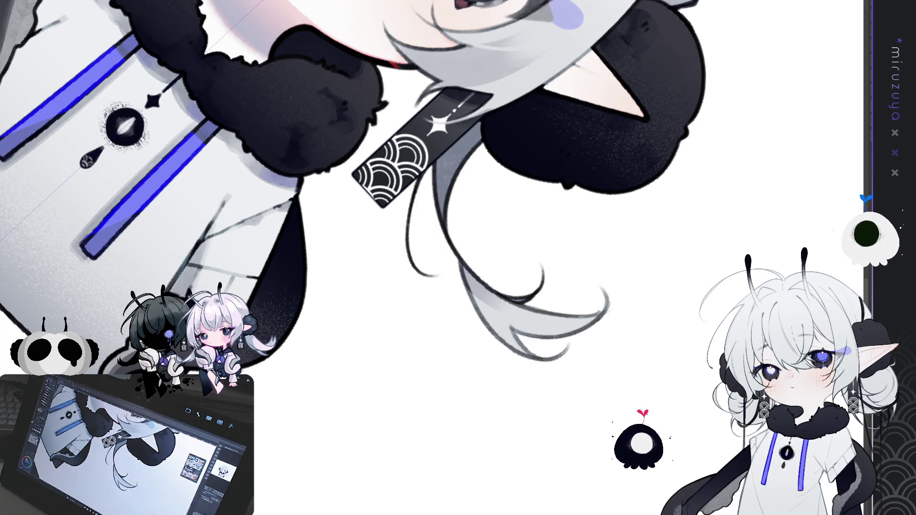
# Draw the hair strand below the earring as a dark stroke, retrying several tip shapes.
pyautogui.moveTo(418, 184); pyautogui.dragTo(418, 254)
pyautogui.hotkey('ctrl', 'z')
pyautogui.moveTo(420, 180)
pyautogui.mouseDown()
pyautogui.moveTo(413, 217)
pyautogui.moveTo(433, 276)
pyautogui.mouseUp()
pyautogui.moveTo(419, 182)
pyautogui.mouseDown()
pyautogui.moveTo(420, 229)
pyautogui.moveTo(451, 281)
pyautogui.mouseUp()
pyautogui.hotkey('ctrl', 'z')
pyautogui.moveTo(419, 181); pyautogui.dragTo(457, 279)
pyautogui.hotkey('ctrl', 'z')
pyautogui.moveTo(419, 181)
pyautogui.mouseDown()
pyautogui.moveTo(418, 229)
pyautogui.moveTo(448, 283)
pyautogui.mouseUp()
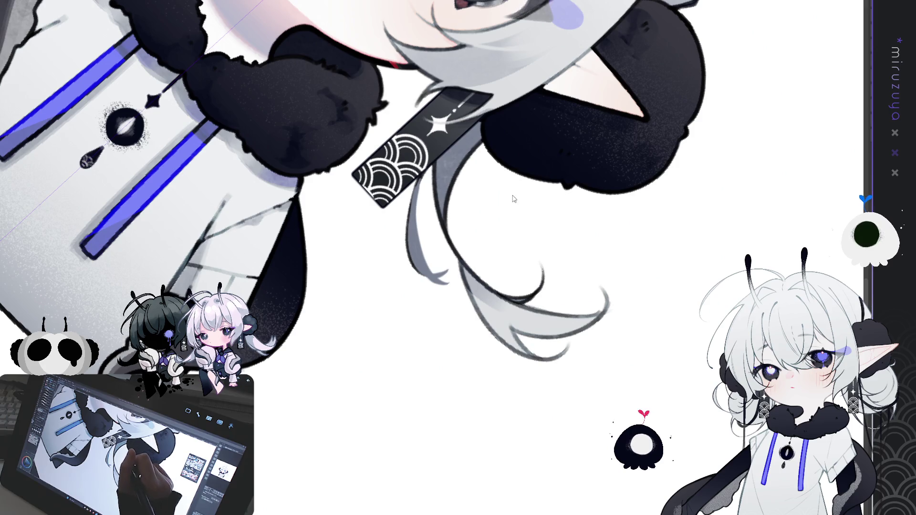
pyautogui.hotkey('ctrl', 'z')
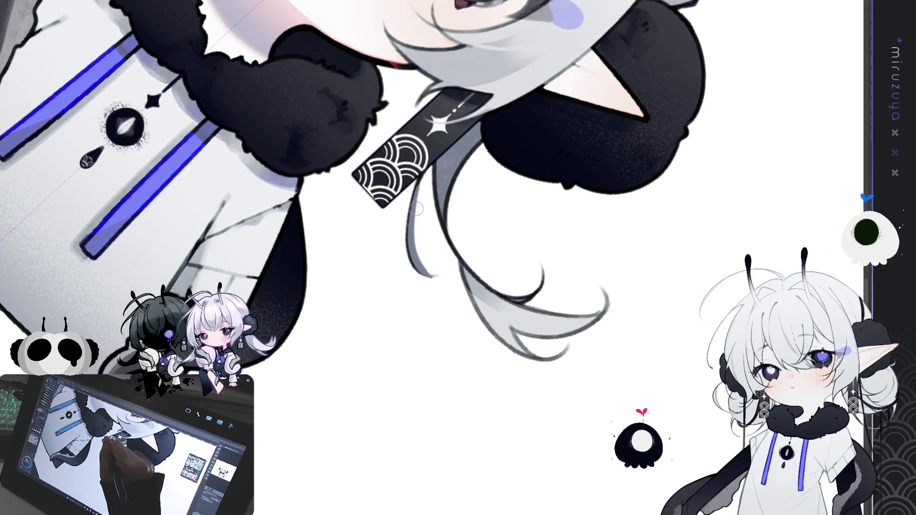
# Settle the strand as a thinner dark curve, then reset rotation and fit the figure.
pyautogui.moveTo(416, 223); pyautogui.dragTo(429, 273)
pyautogui.hotkey('ctrl', 'z')
pyautogui.moveTo(415, 241); pyautogui.dragTo(439, 281)
pyautogui.hotkey('ctrl', 'z')
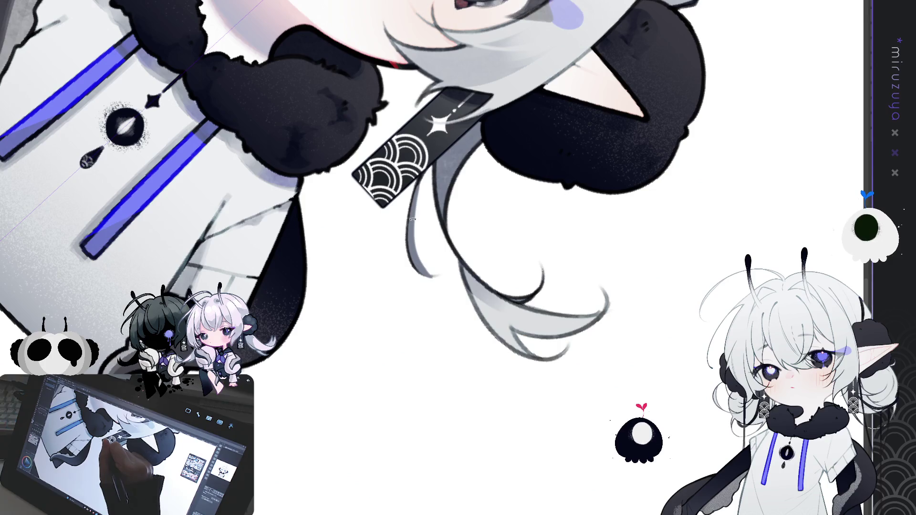
pyautogui.hotkey('ctrl', 'z')
pyautogui.moveTo(404, 199)
pyautogui.mouseDown()
pyautogui.moveTo(425, 268)
pyautogui.moveTo(438, 273)
pyautogui.mouseUp()
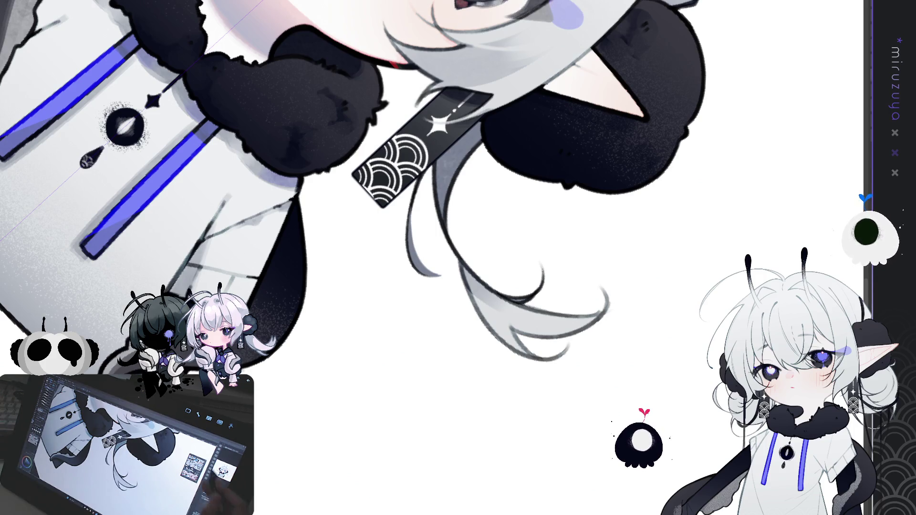
pyautogui.hotkey('ctrl', '@')
pyautogui.hotkey('ctrl', '0')
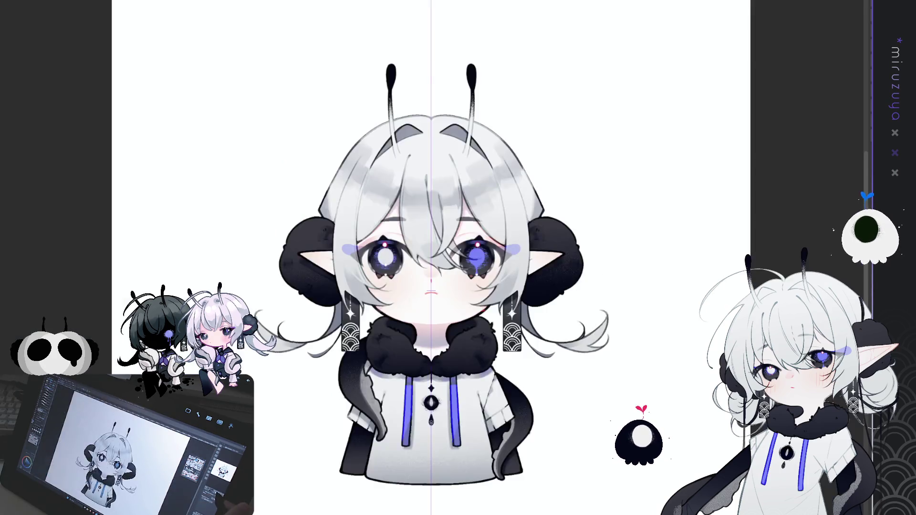
pyautogui.hotkey('ctrl', '+')
pyautogui.hotkey('ctrl', '+')
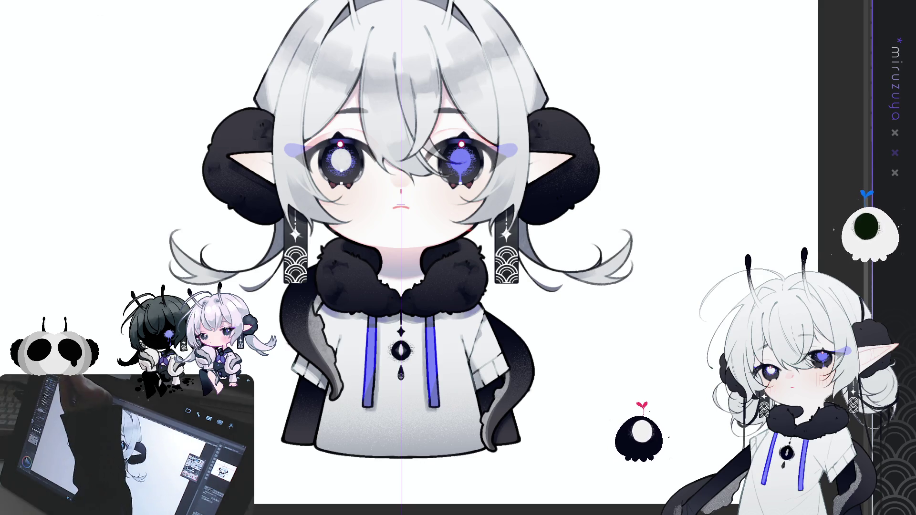
pyautogui.moveTo(677, 318); pyautogui.dragTo(700, 399)
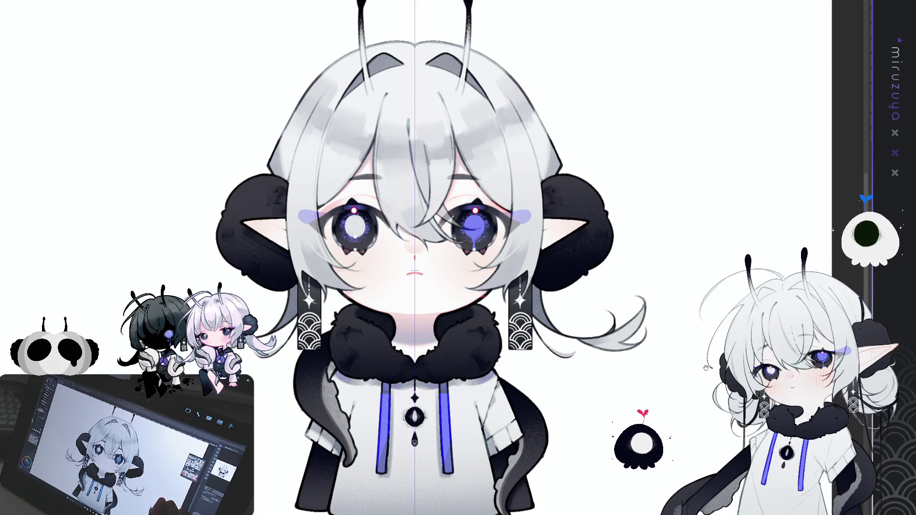
pyautogui.moveTo(707, 373)
pyautogui.mouseDown()
pyautogui.moveTo(701, 323)
pyautogui.moveTo(715, 302)
pyautogui.mouseUp()
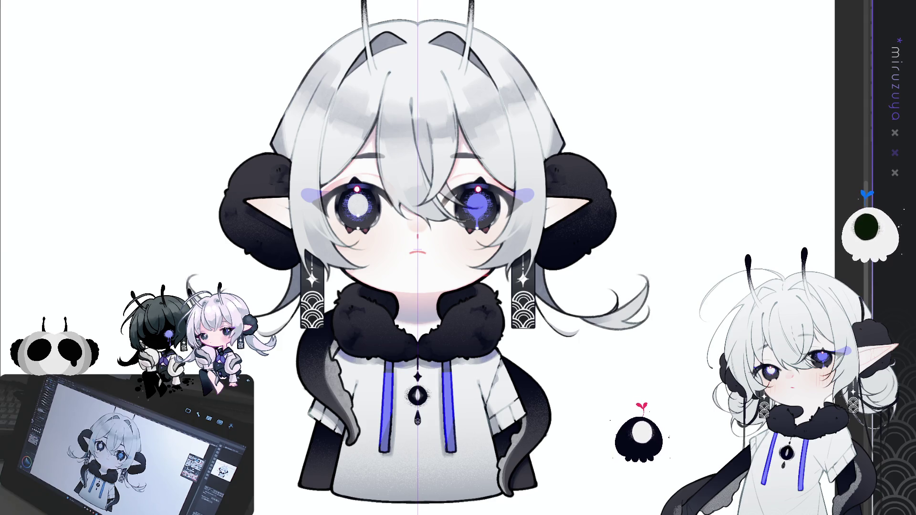
pyautogui.hotkey('ctrl', '+')
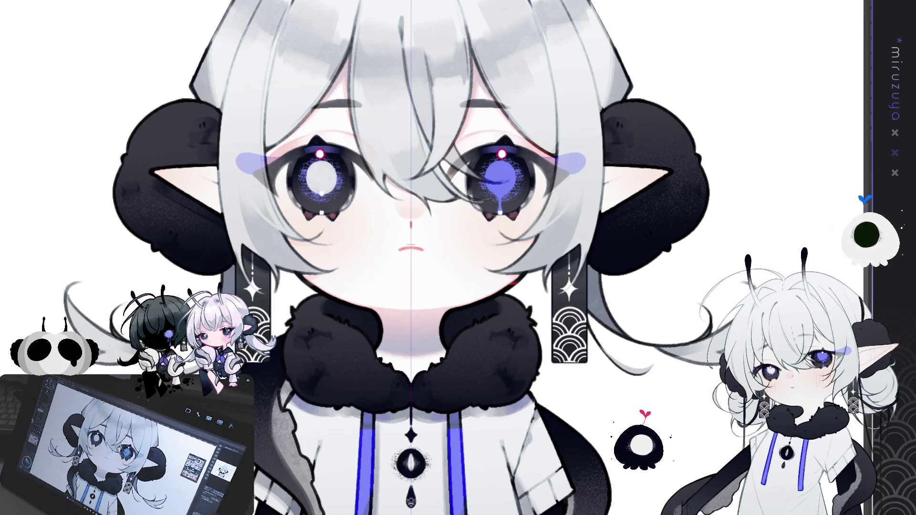
pyautogui.moveTo(499, 270); pyautogui.dragTo(505, 195)
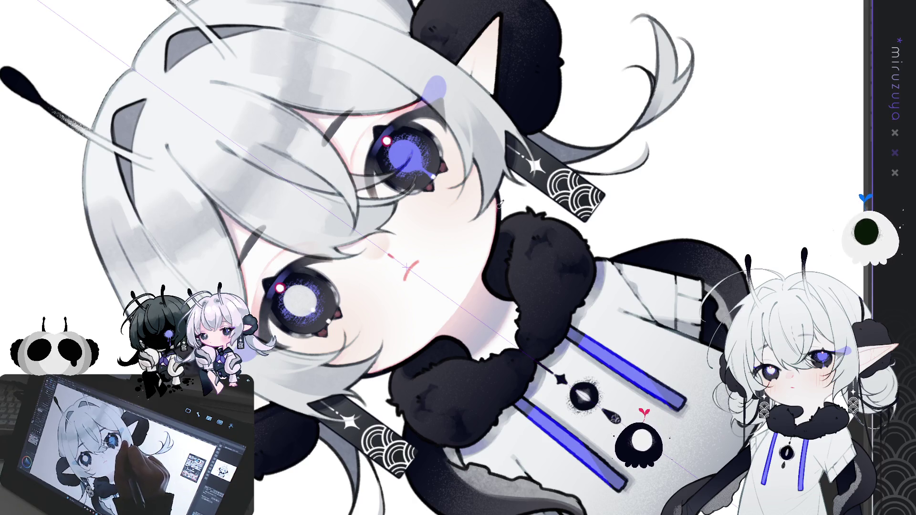
# With the canvas turned sideways, trace the lower strand's outline darker beside the earring.
pyautogui.press('^')
pyautogui.press('^')
pyautogui.press('^')
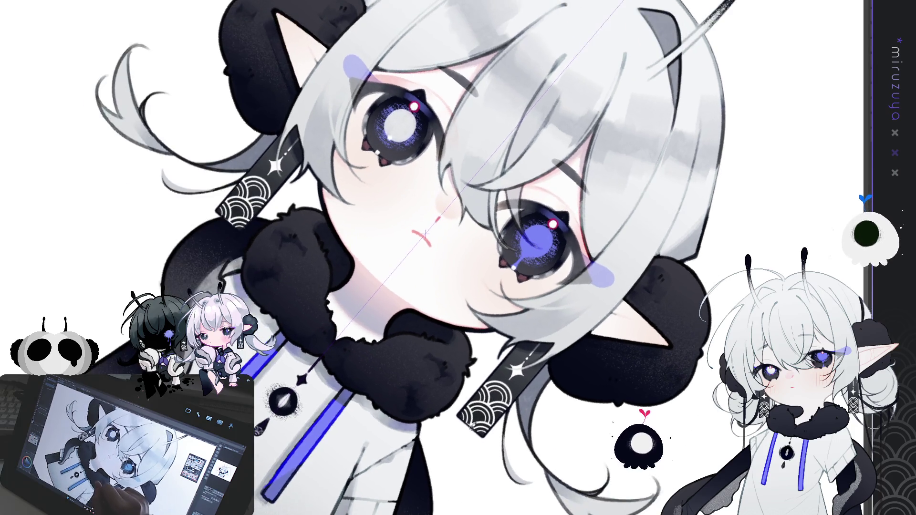
pyautogui.moveTo(424, 233); pyautogui.dragTo(393, 105)
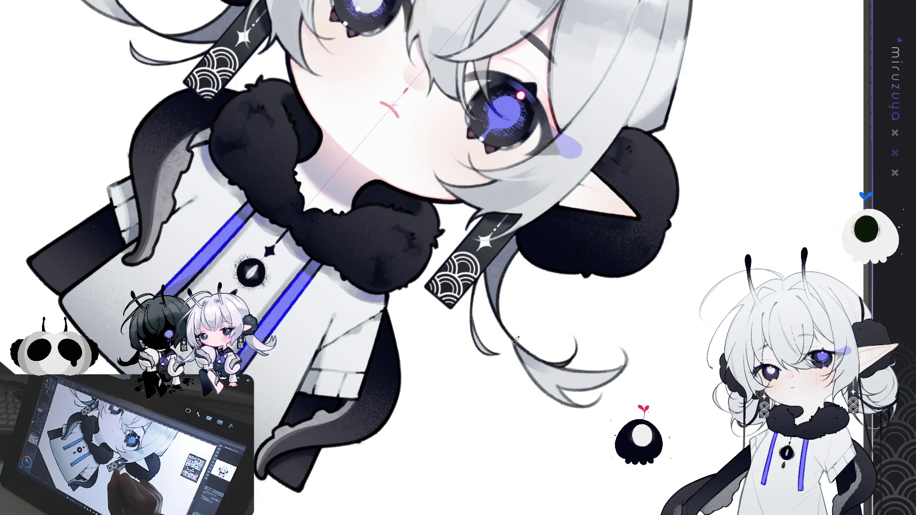
pyautogui.moveTo(554, 397)
pyautogui.mouseDown()
pyautogui.moveTo(625, 350)
pyautogui.moveTo(420, 323)
pyautogui.moveTo(395, 376)
pyautogui.moveTo(382, 346)
pyautogui.mouseUp()
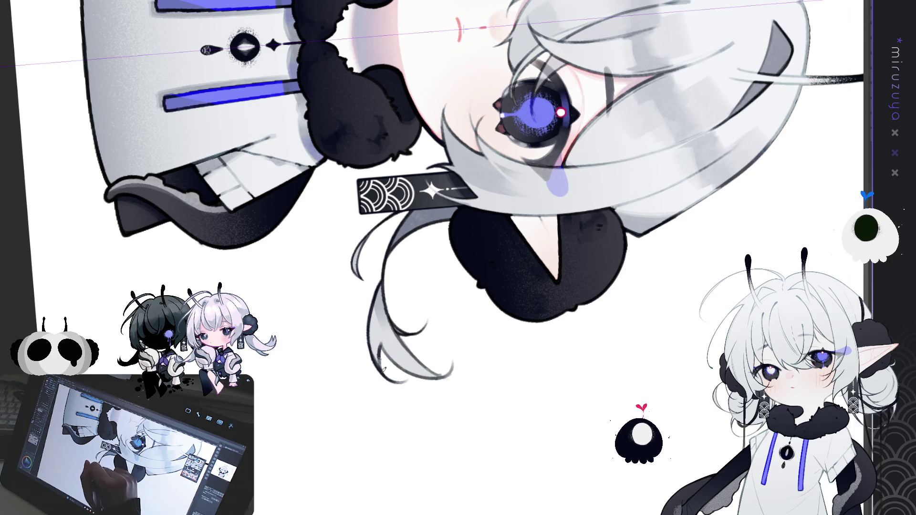
pyautogui.moveTo(382, 346); pyautogui.dragTo(437, 377)
pyautogui.hotkey('ctrl', 'z')
pyautogui.moveTo(381, 344); pyautogui.dragTo(445, 376)
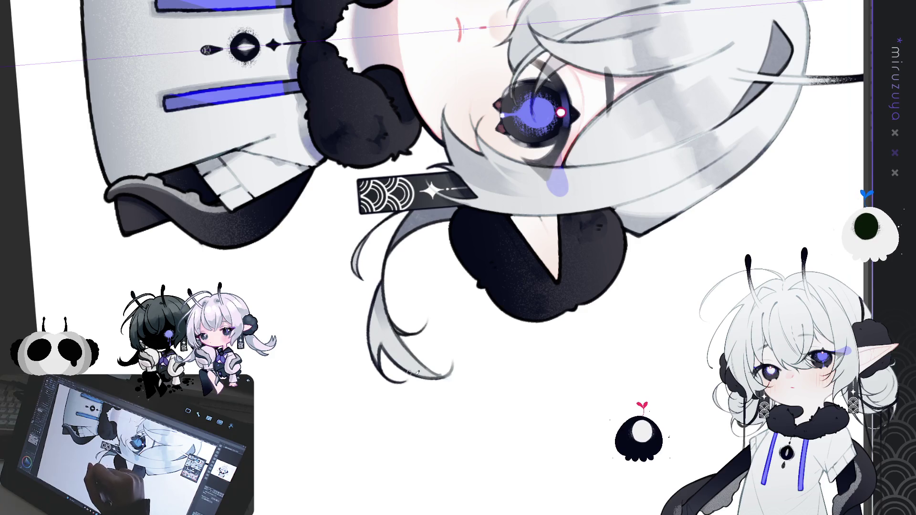
pyautogui.moveTo(398, 331); pyautogui.dragTo(459, 370)
pyautogui.moveTo(398, 330); pyautogui.dragTo(457, 378)
pyautogui.hotkey('ctrl', 'z')
pyautogui.moveTo(396, 329)
pyautogui.mouseDown()
pyautogui.moveTo(457, 372)
pyautogui.moveTo(449, 370)
pyautogui.mouseUp()
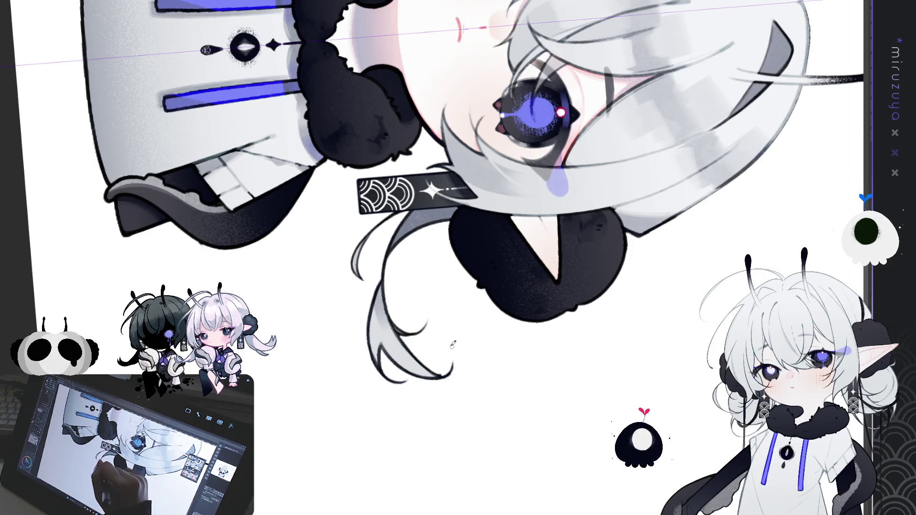
pyautogui.hotkey('ctrl', '0')
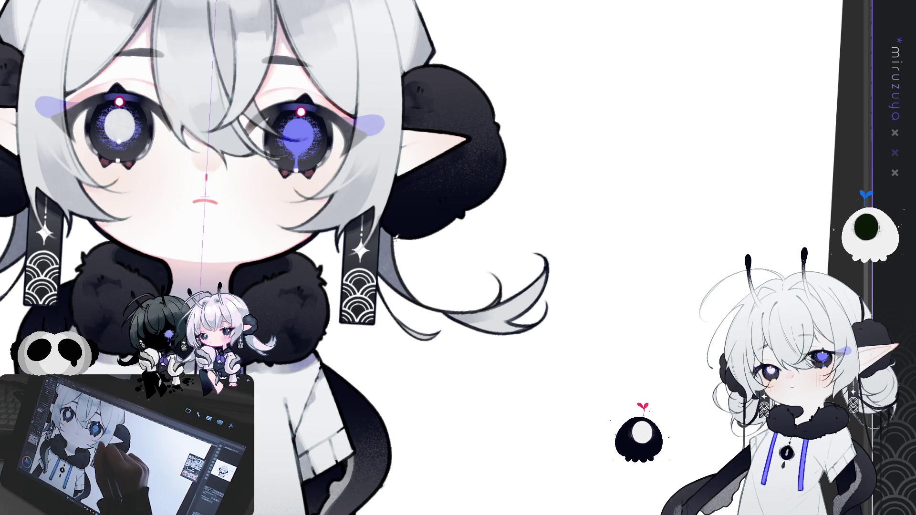
# Re-ink the head outline and the right antenna stem with darker lines.
pyautogui.scroll(5, 497, 192)
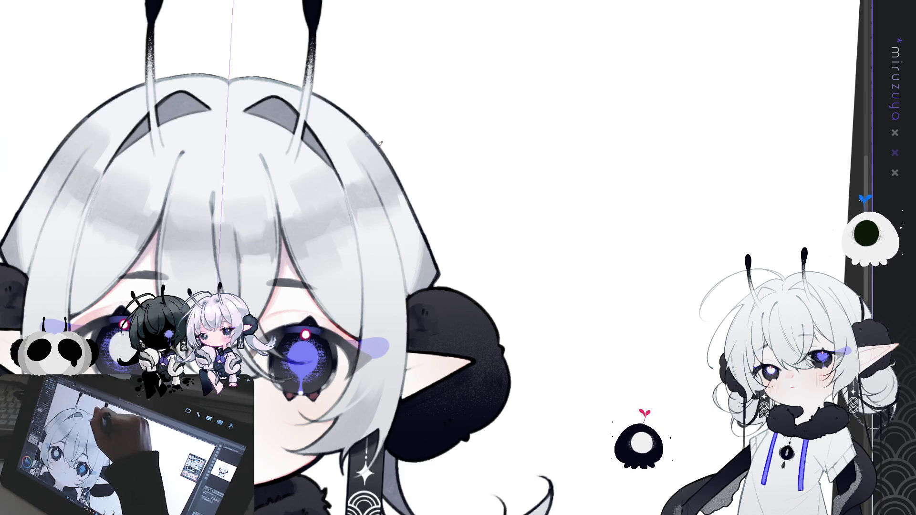
pyautogui.moveTo(415, 220)
pyautogui.mouseDown()
pyautogui.moveTo(429, 236)
pyautogui.moveTo(509, 186)
pyautogui.moveTo(564, 248)
pyautogui.moveTo(493, 259)
pyautogui.moveTo(445, 123)
pyautogui.moveTo(458, 139)
pyautogui.mouseUp()
pyautogui.moveTo(441, 91); pyautogui.dragTo(461, 160)
pyautogui.moveTo(450, 129); pyautogui.dragTo(463, 193)
pyautogui.hotkey('ctrl', 'z')
pyautogui.moveTo(451, 139); pyautogui.dragTo(464, 196)
pyautogui.hotkey('ctrl', 'z')
pyautogui.moveTo(455, 135); pyautogui.dragTo(461, 191)
pyautogui.moveTo(456, 143)
pyautogui.mouseDown()
pyautogui.moveTo(460, 194)
pyautogui.moveTo(400, 201)
pyautogui.mouseUp()
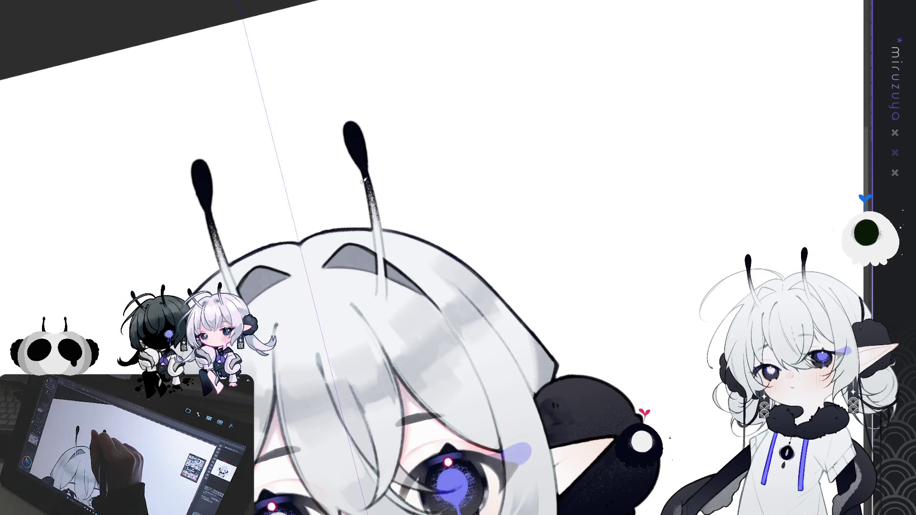
pyautogui.moveTo(368, 200)
pyautogui.mouseDown()
pyautogui.moveTo(371, 218)
pyautogui.moveTo(388, 224)
pyautogui.mouseUp()
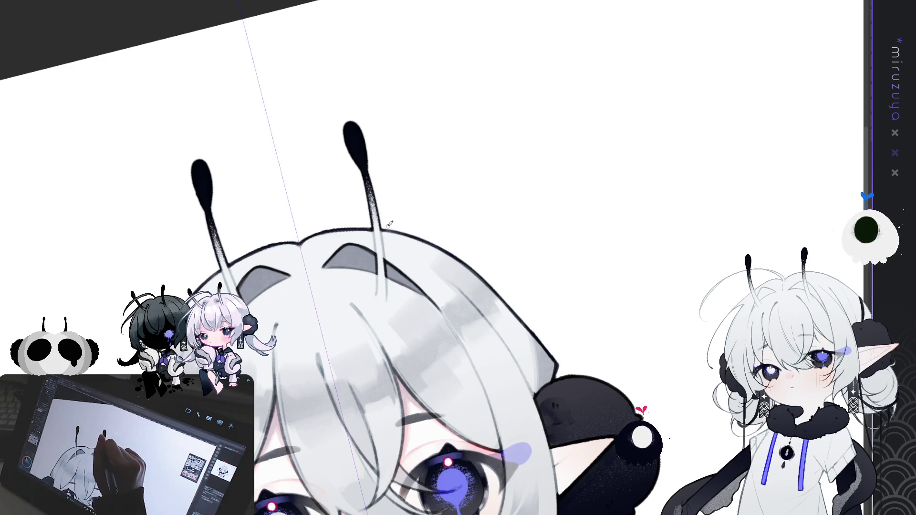
# Draw a vertical Symmetrical ruler line through the centre of the face.
pyautogui.moveTo(455, 299)
pyautogui.mouseDown()
pyautogui.moveTo(531, 190)
pyautogui.moveTo(568, 193)
pyautogui.mouseUp()
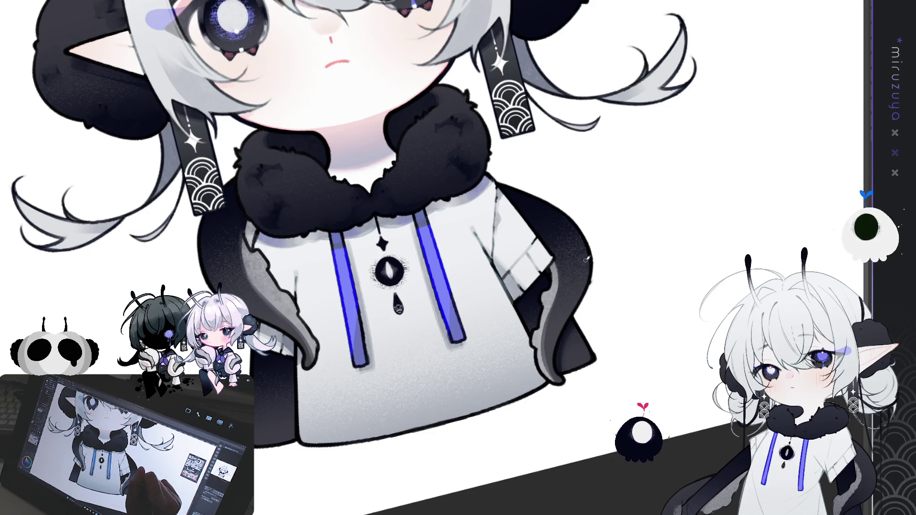
pyautogui.hotkey('ctrl', '@')
pyautogui.scroll(5, 458, 258)
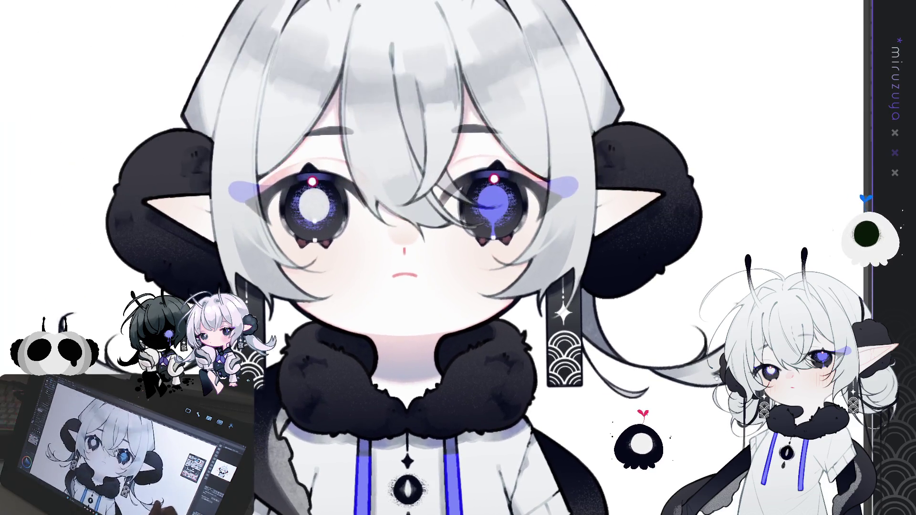
pyautogui.press('^')
pyautogui.press('^')
pyautogui.press('^')
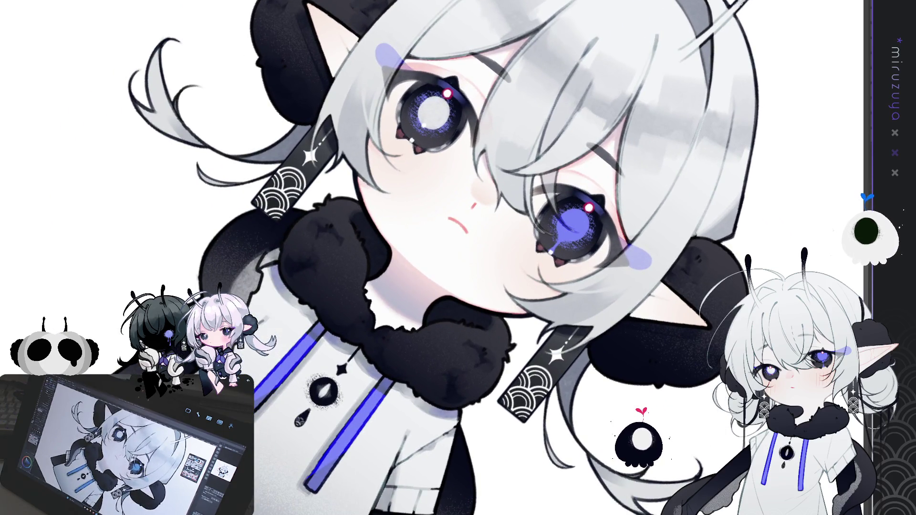
pyautogui.moveTo(435, 286); pyautogui.dragTo(500, 418)
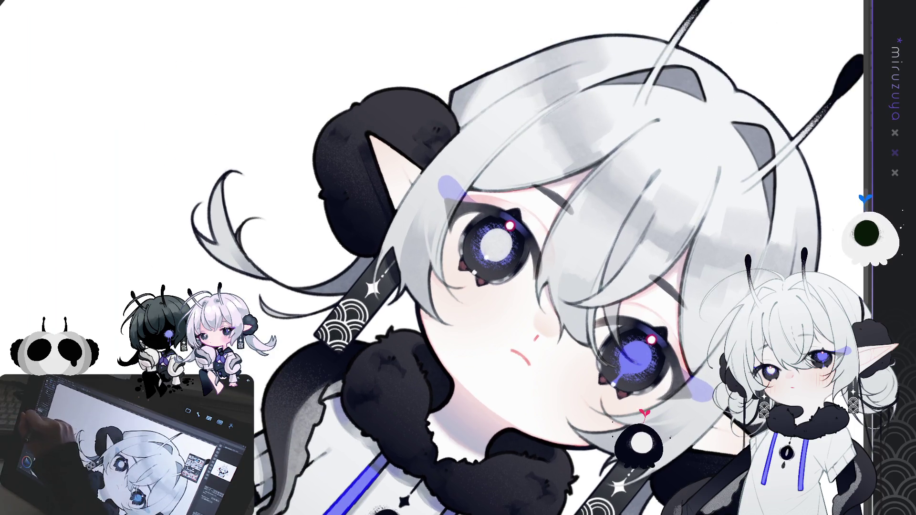
pyautogui.moveTo(739, 89); pyautogui.dragTo(524, 352)
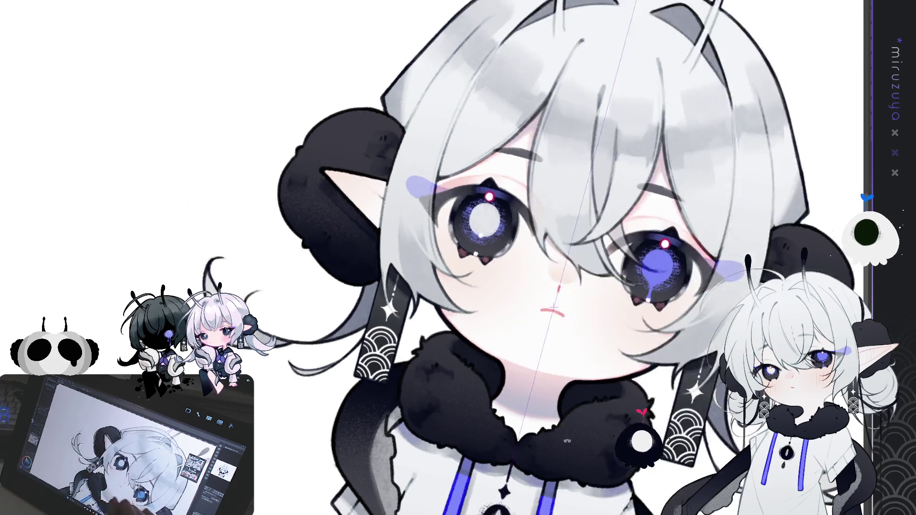
pyautogui.scroll(3, 510, 258)
pyautogui.hotkey('ctrl', 'z')
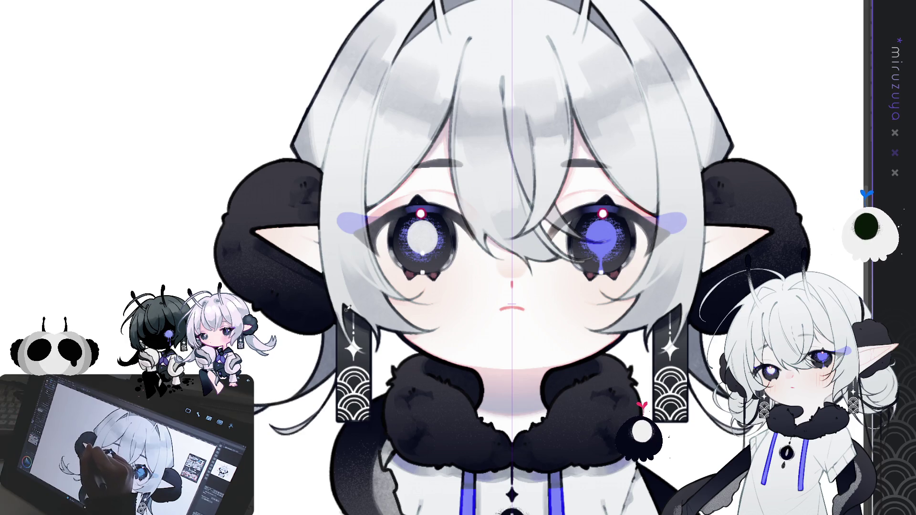
pyautogui.moveTo(347, 308); pyautogui.dragTo(330, 182)
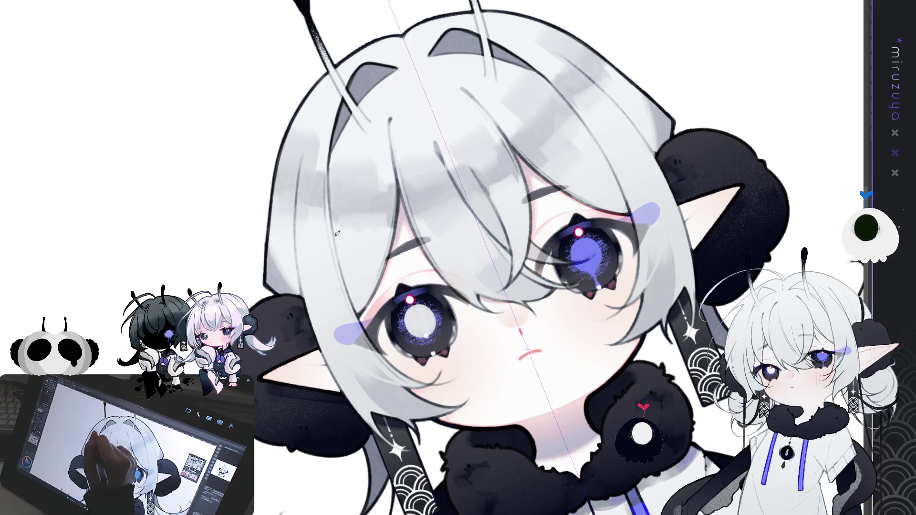
pyautogui.moveTo(355, 299); pyautogui.dragTo(429, 239)
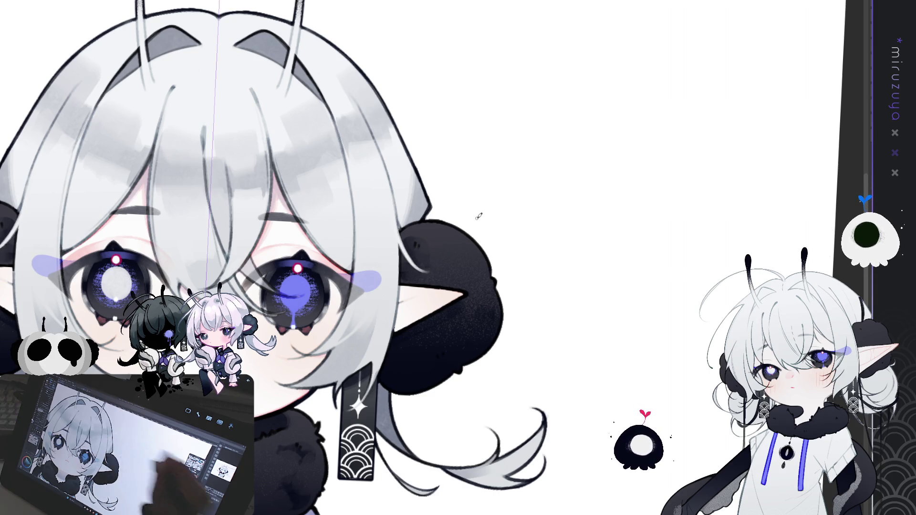
# Brush light grey strands over the left bun's inner edge, mirrored onto the right bun.
pyautogui.moveTo(180, 332)
pyautogui.mouseDown()
pyautogui.moveTo(312, 271)
pyautogui.moveTo(434, 276)
pyautogui.mouseUp()
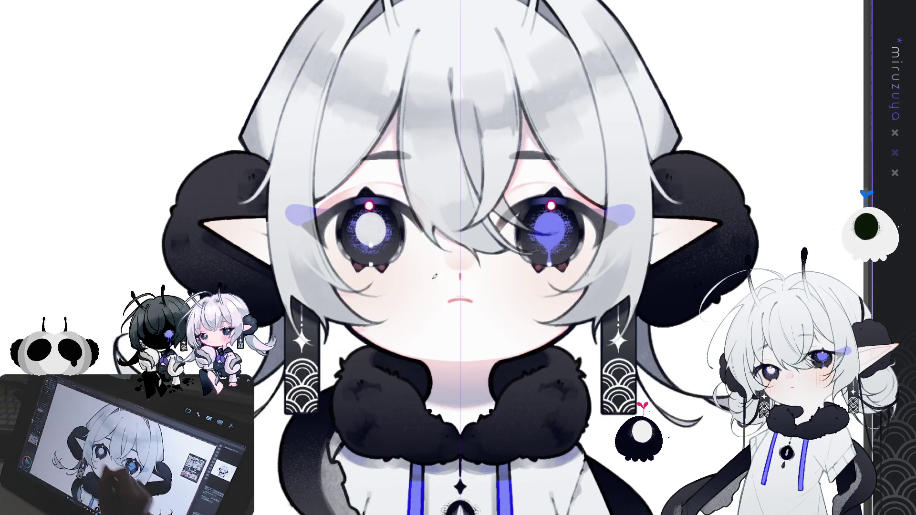
pyautogui.moveTo(270, 302); pyautogui.dragTo(282, 263)
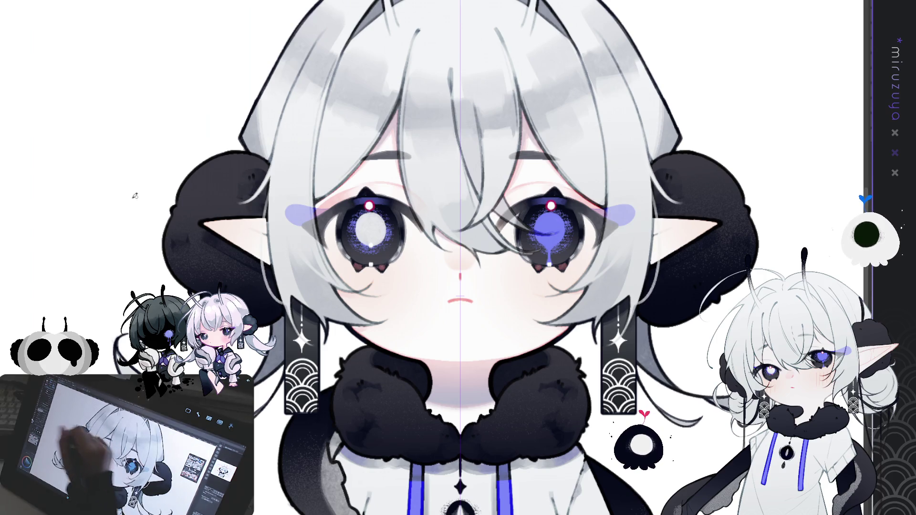
pyautogui.moveTo(270, 303); pyautogui.dragTo(279, 263)
pyautogui.moveTo(272, 303); pyautogui.dragTo(282, 262)
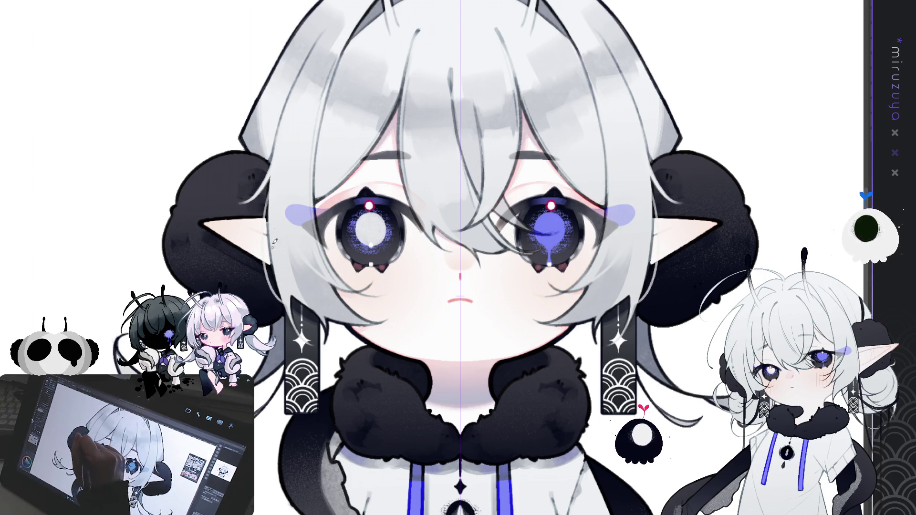
pyautogui.moveTo(267, 224); pyautogui.dragTo(270, 190)
pyautogui.moveTo(288, 305); pyautogui.dragTo(277, 290)
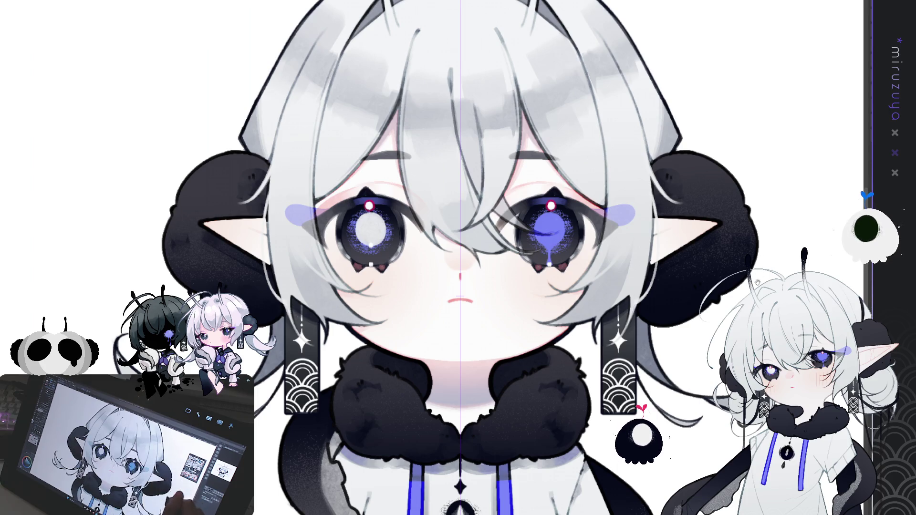
pyautogui.scroll(-2, 422, 167)
pyautogui.scroll(2, 421, 168)
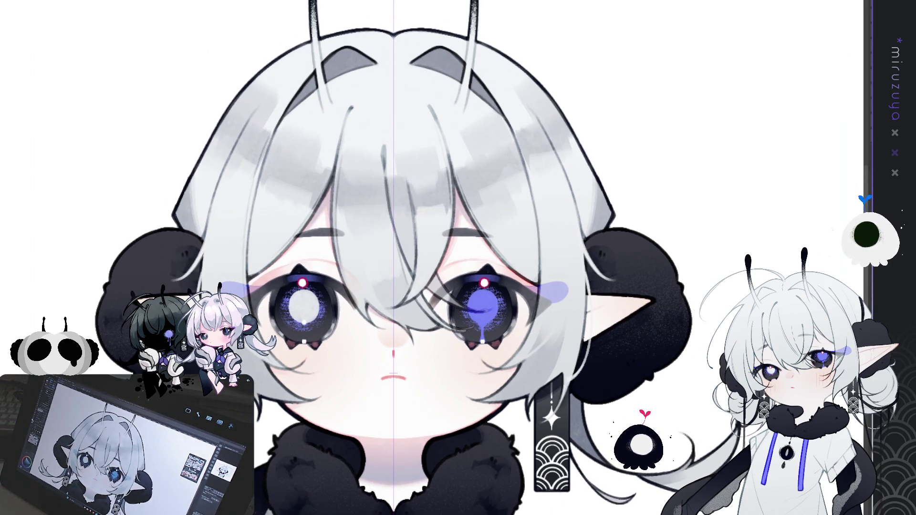
pyautogui.moveTo(334, 268); pyautogui.dragTo(320, 316)
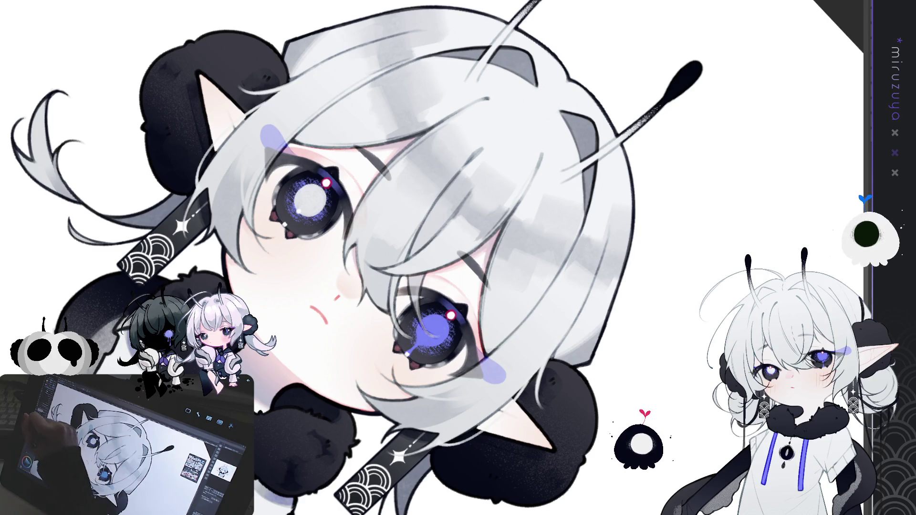
# Paint faint light strokes inside the glowing eye's pupil, then straighten the view.
pyautogui.press('-')
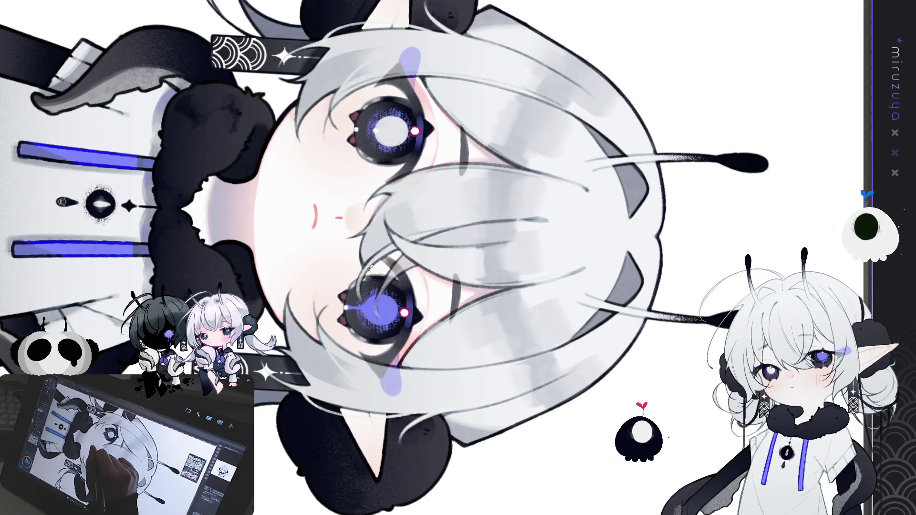
pyautogui.press('^')
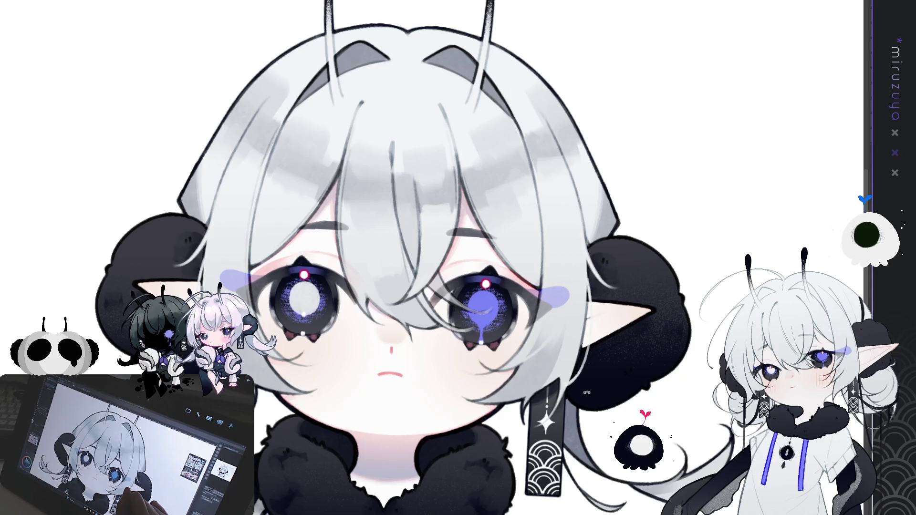
pyautogui.press('^')
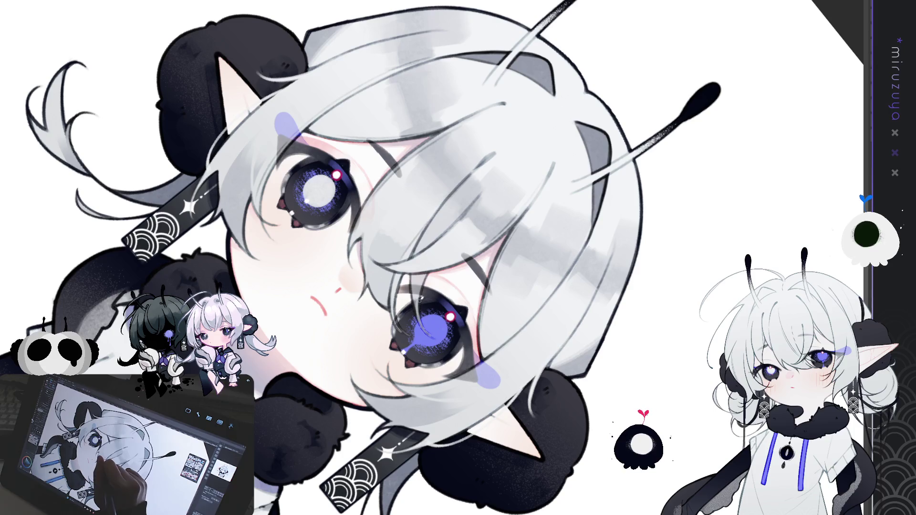
pyautogui.moveTo(415, 290); pyautogui.dragTo(426, 334)
pyautogui.moveTo(414, 291); pyautogui.dragTo(432, 340)
pyautogui.hotkey('ctrl', 'z')
pyautogui.moveTo(413, 293); pyautogui.dragTo(434, 338)
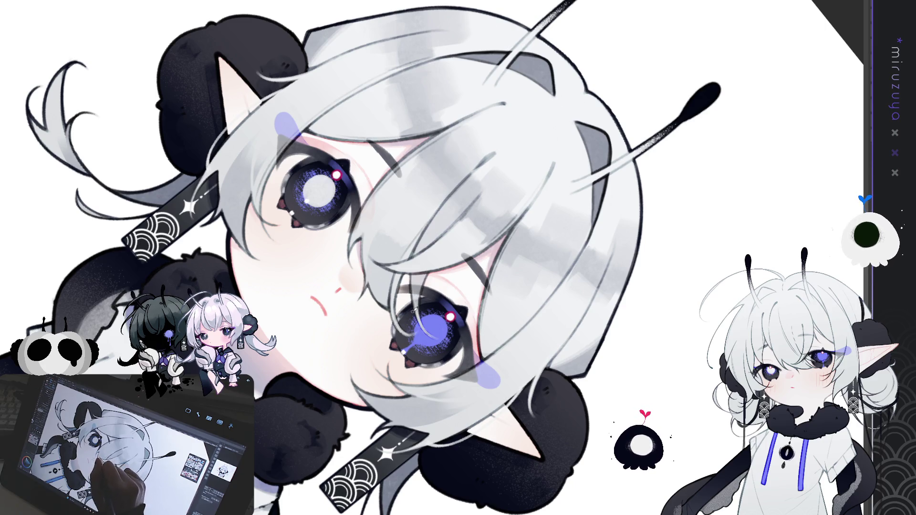
pyautogui.moveTo(391, 248); pyautogui.dragTo(373, 276)
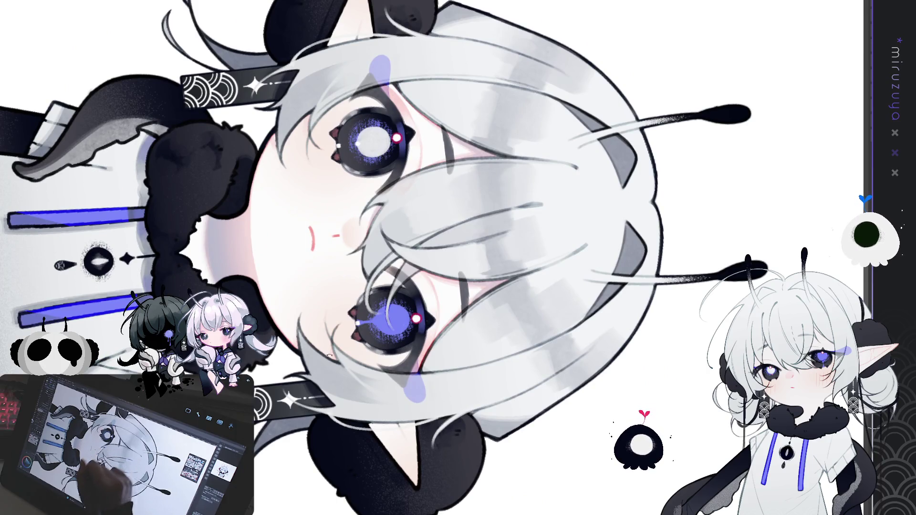
pyautogui.hotkey('ctrl', 'shift', 'r')
pyautogui.scroll(3, 562, 373)
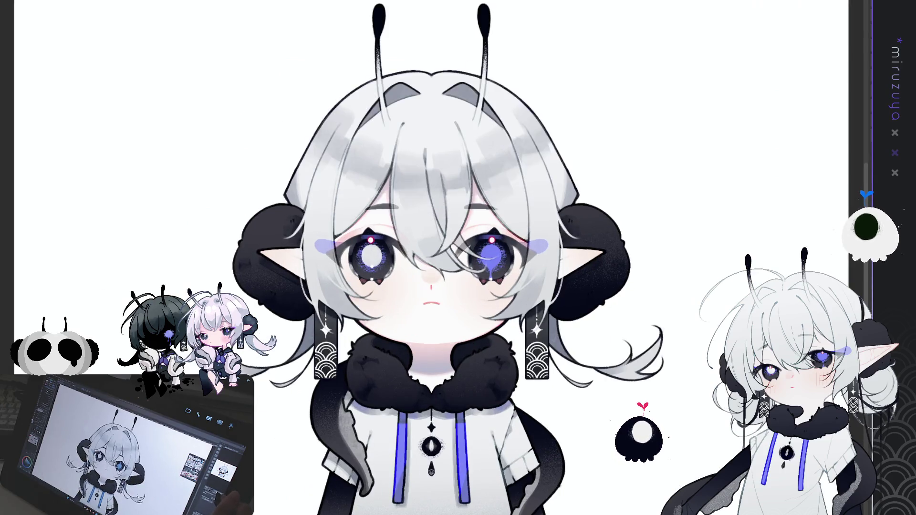
pyautogui.moveTo(687, 278); pyautogui.dragTo(686, 267)
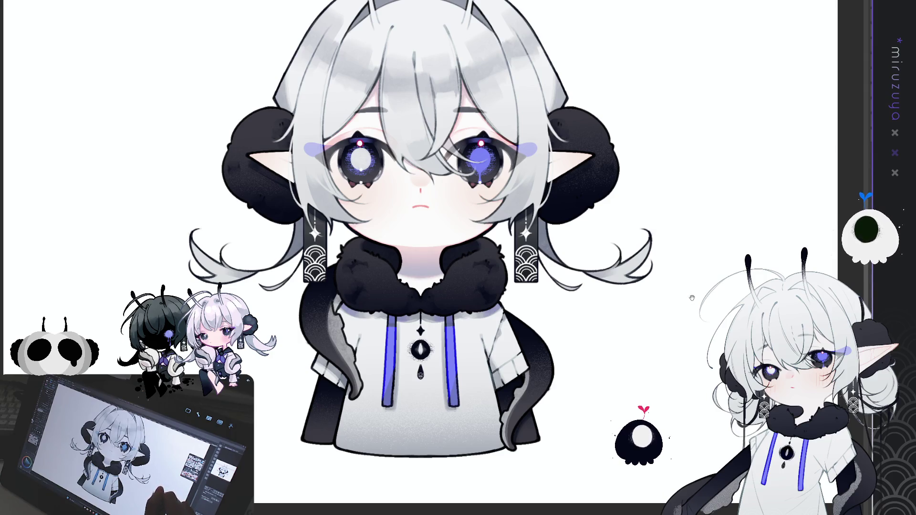
pyautogui.scroll(3, 313, 346)
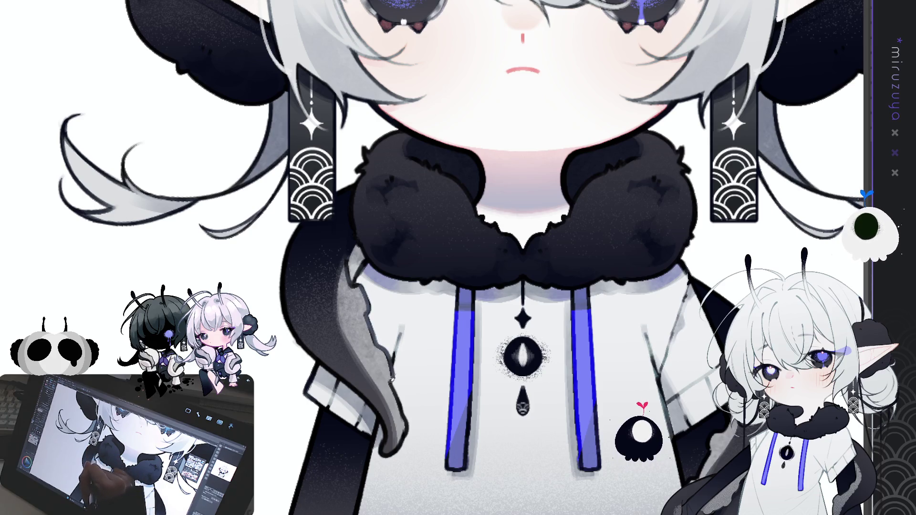
pyautogui.moveTo(398, 332); pyautogui.dragTo(429, 306)
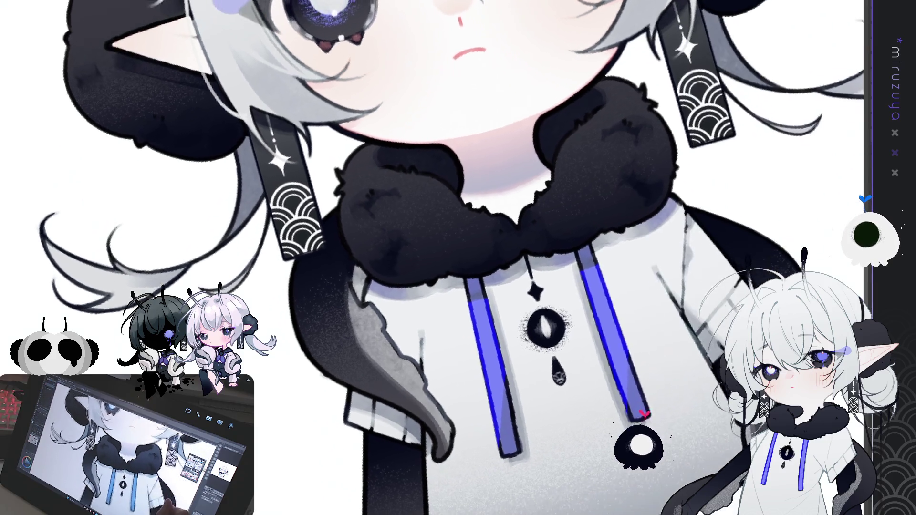
pyautogui.moveTo(544, 321); pyautogui.dragTo(501, 262)
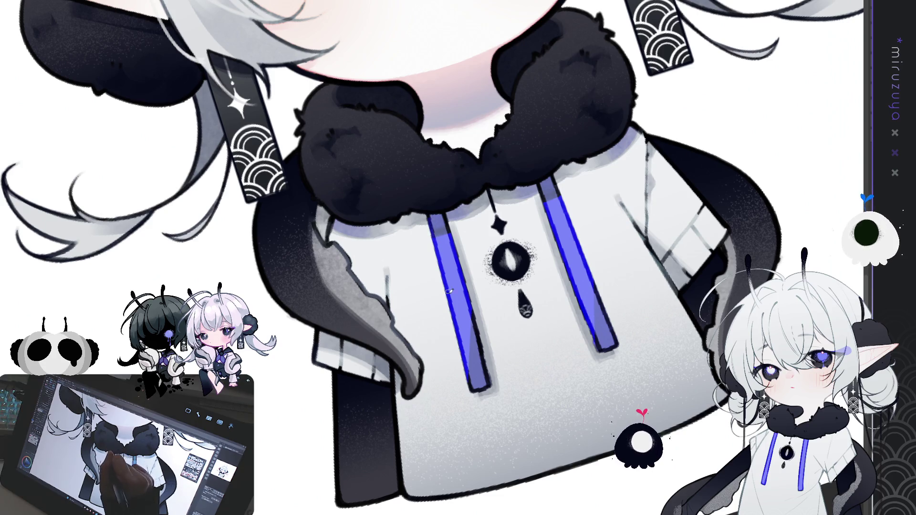
pyautogui.hotkey('ctrl', '1')
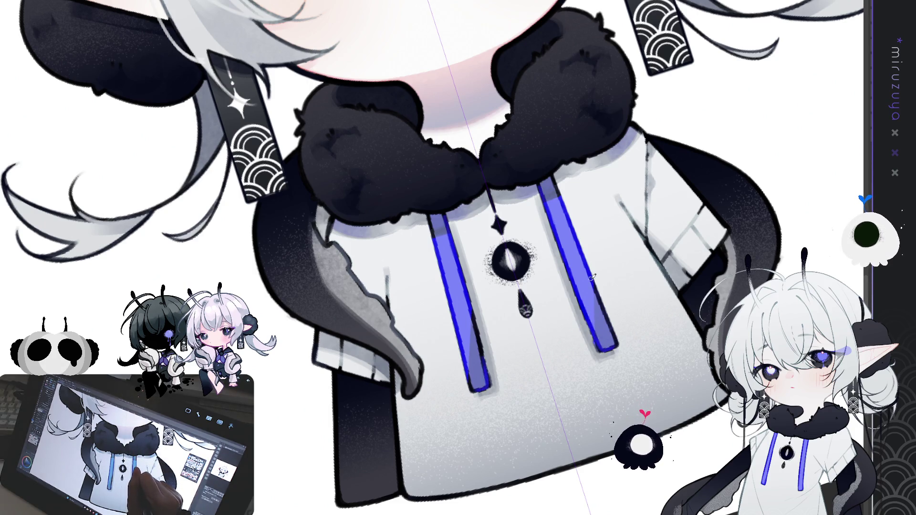
pyautogui.moveTo(554, 178); pyautogui.dragTo(567, 210)
pyautogui.moveTo(474, 317); pyautogui.dragTo(484, 357)
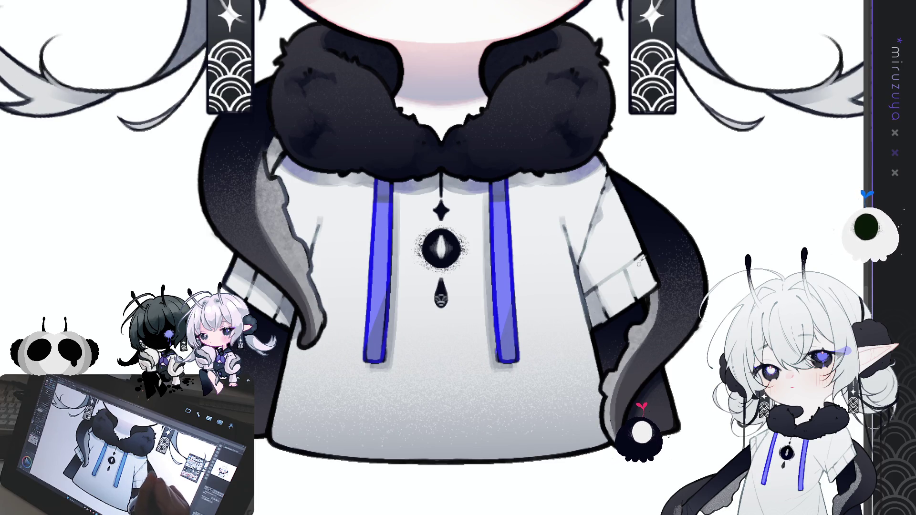
pyautogui.scroll(5, 624, 178)
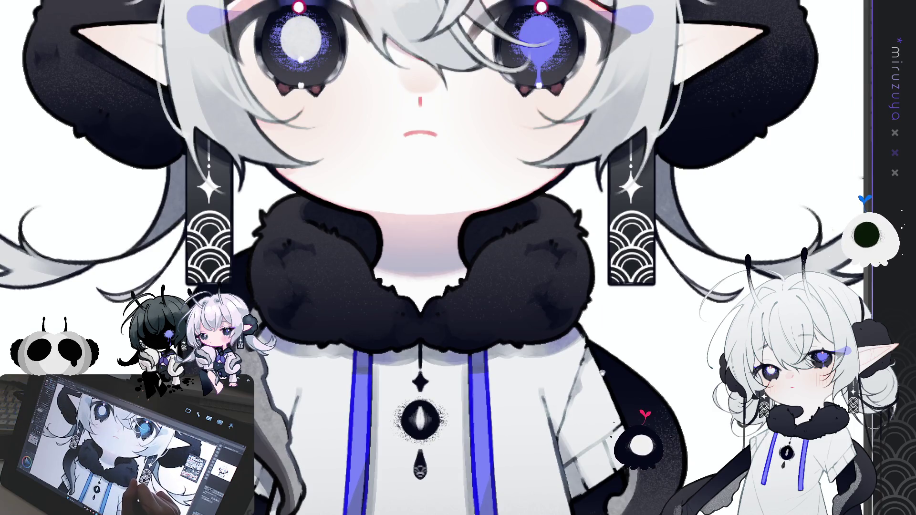
# Draw a straight symmetry ruler line through the face centre and straighten the view.
pyautogui.scroll(2, 633, 305)
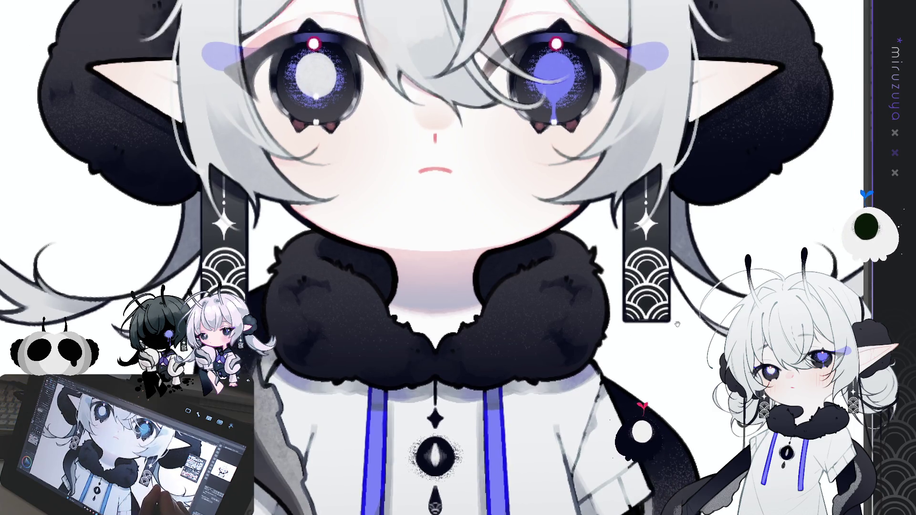
pyautogui.moveTo(674, 298); pyautogui.dragTo(625, 234)
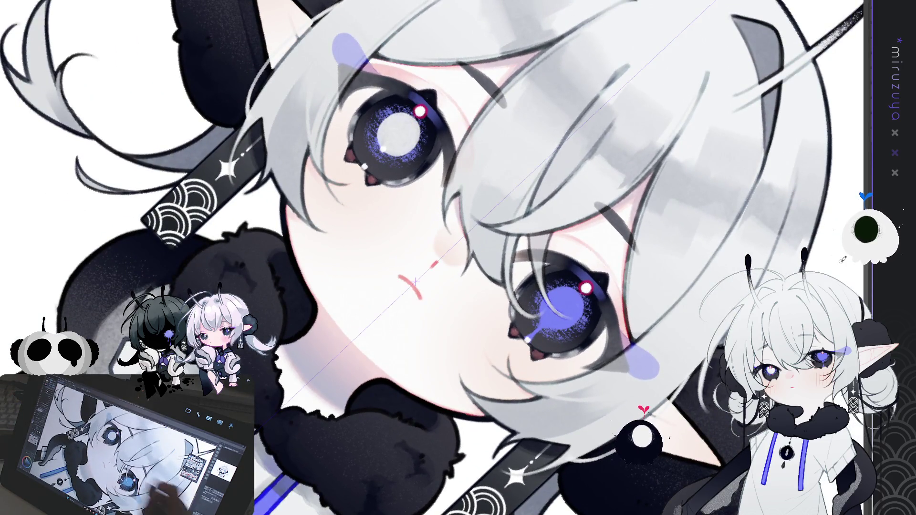
pyautogui.moveTo(477, 220); pyautogui.dragTo(416, 281)
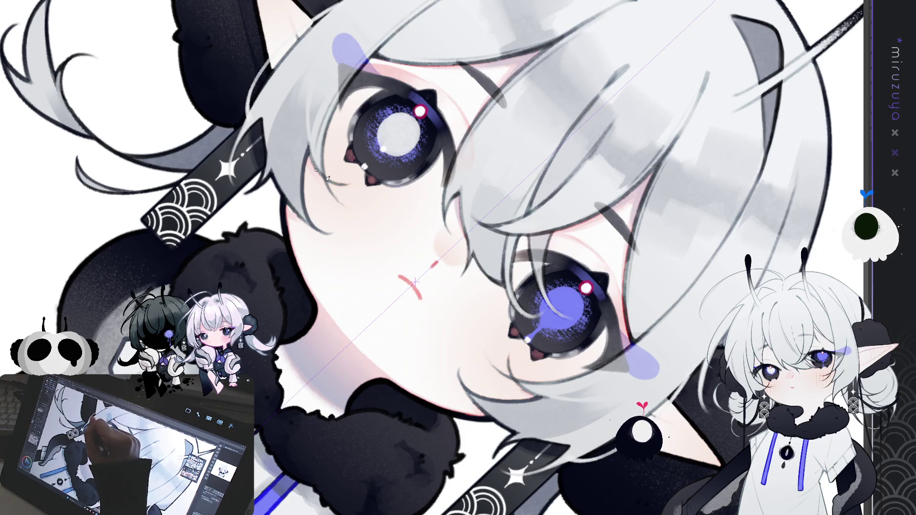
pyautogui.hotkey('ctrl', '@')
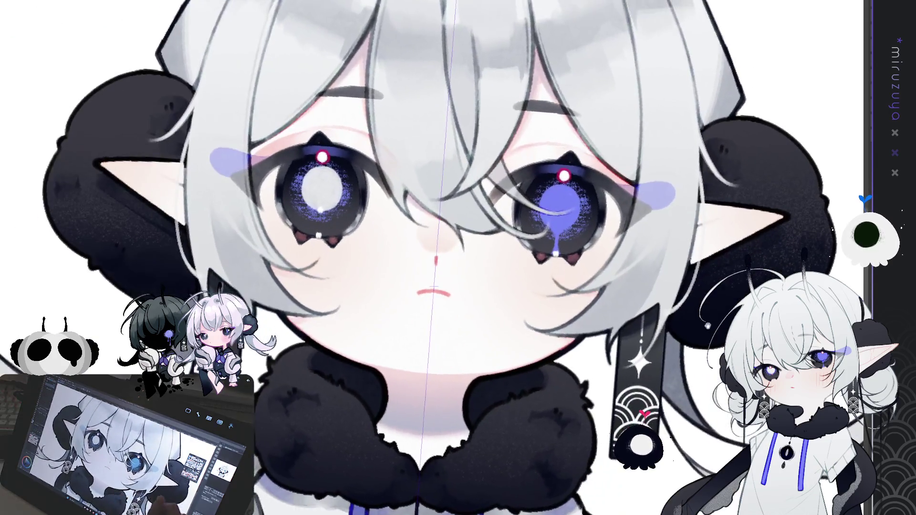
pyautogui.hotkey('ctrl', '-')
pyautogui.hotkey('ctrl', '-')
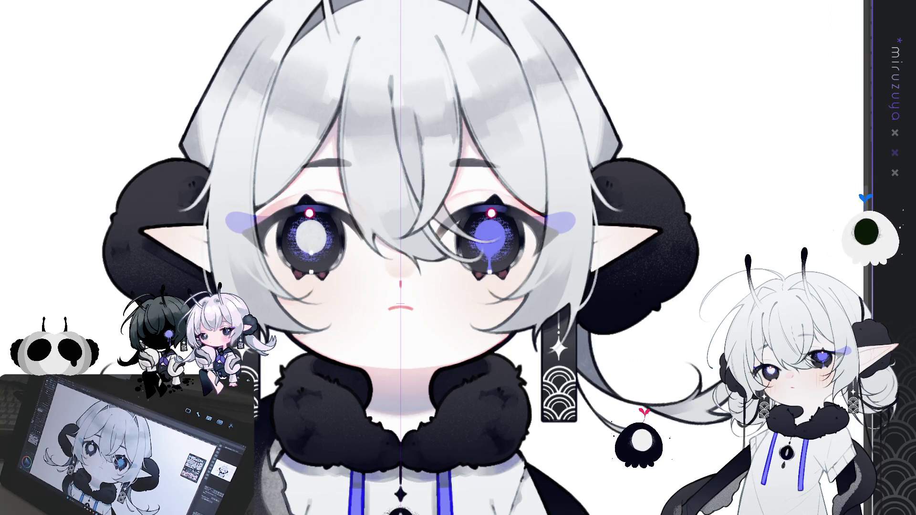
# Add a thin strand line to the white fringe and zoom out to the whole character.
pyautogui.moveTo(401, 238); pyautogui.dragTo(424, 309)
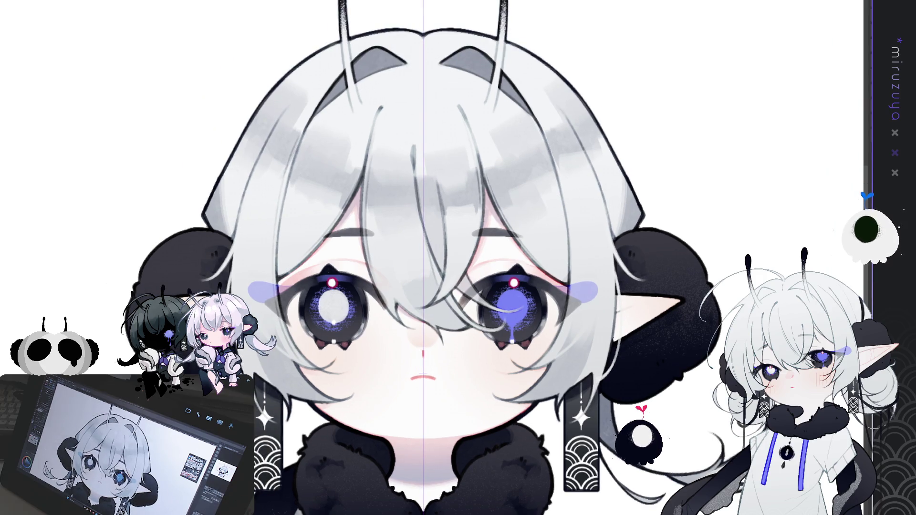
pyautogui.moveTo(362, 183); pyautogui.dragTo(361, 228)
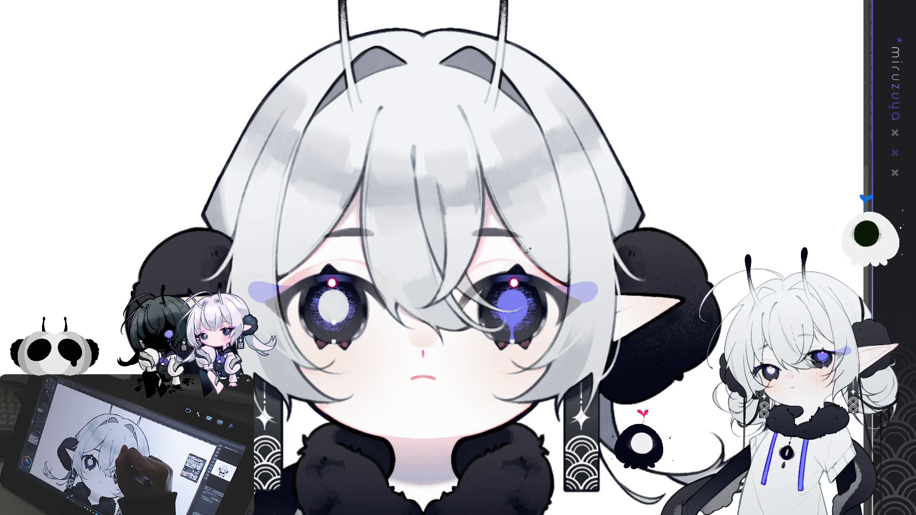
pyautogui.hotkey('ctrl', '-')
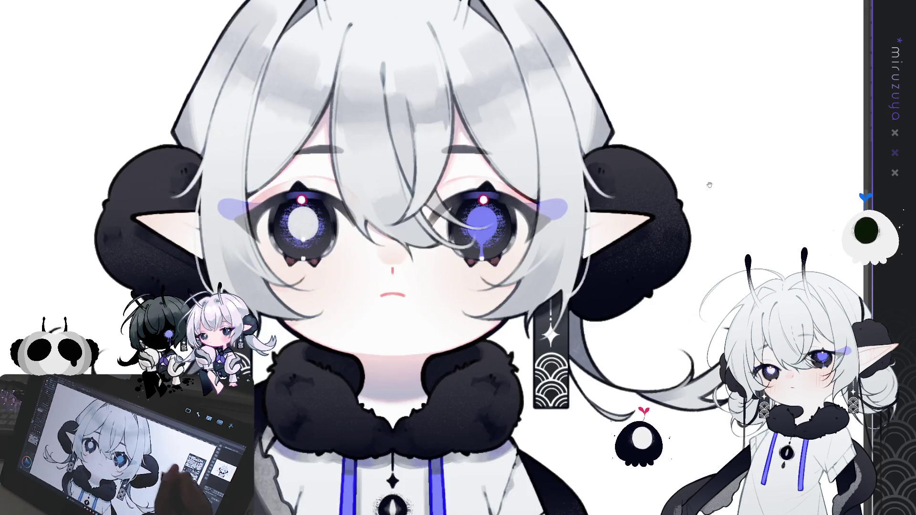
pyautogui.hotkey('ctrl', '-')
pyautogui.moveTo(619, 295); pyautogui.dragTo(614, 278)
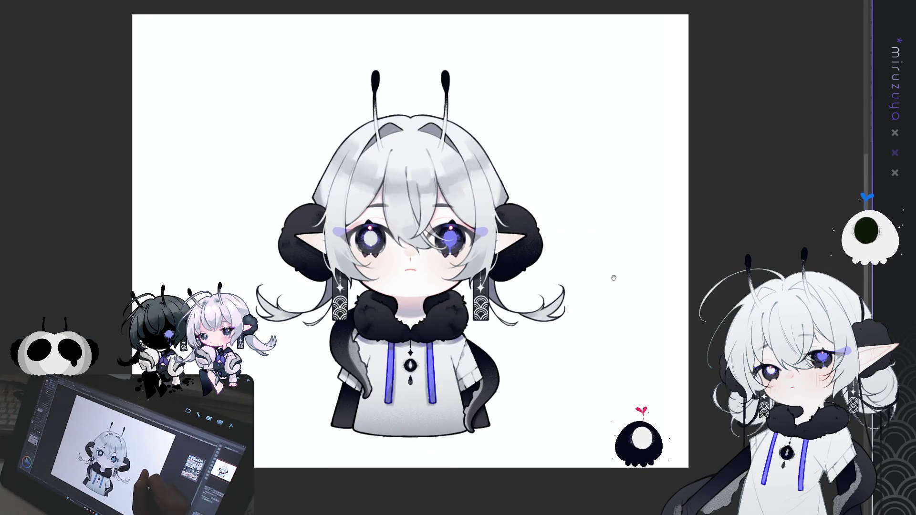
pyautogui.hotkey('ctrl', '+')
pyautogui.hotkey('ctrl', '+')
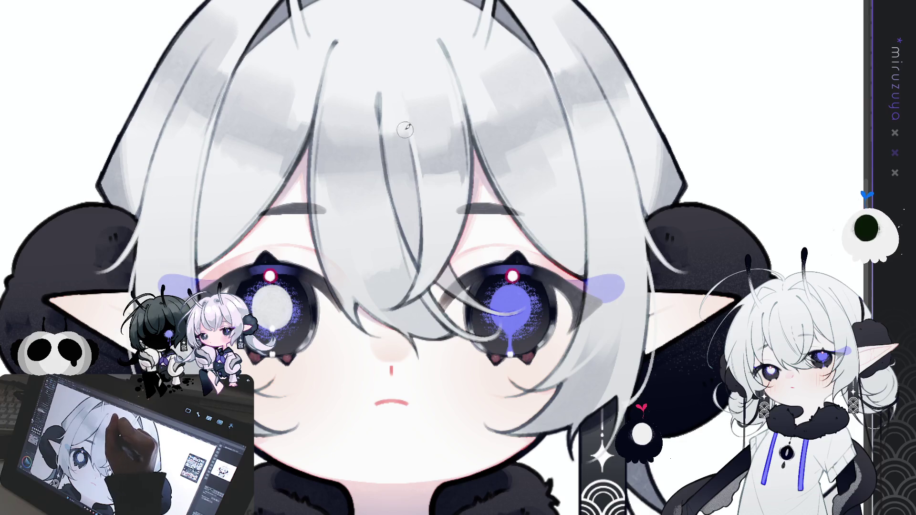
pyautogui.moveTo(535, 123); pyautogui.dragTo(522, 206)
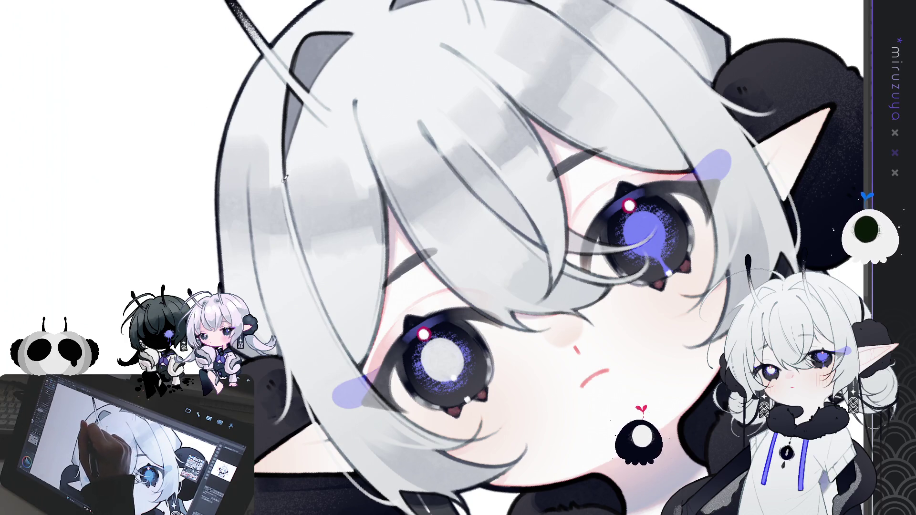
pyautogui.hotkey('ctrl', '0')
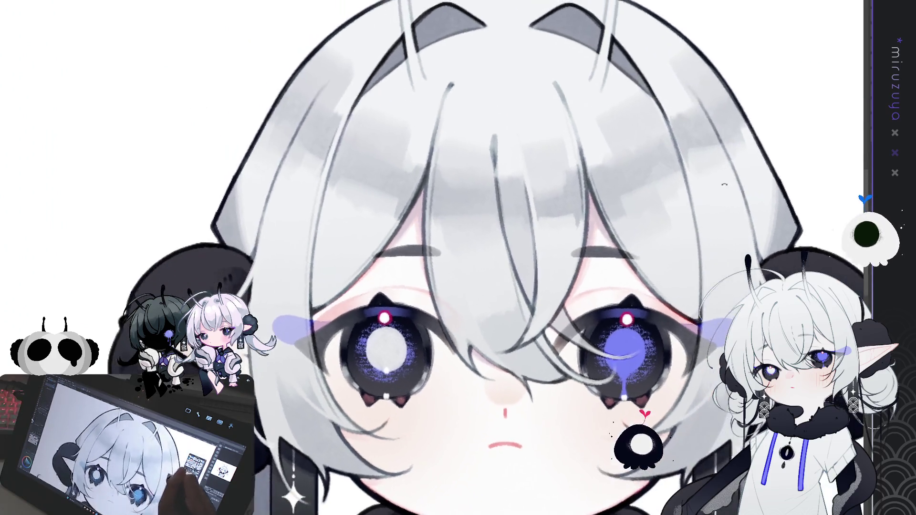
pyautogui.scroll(3, 483, 142)
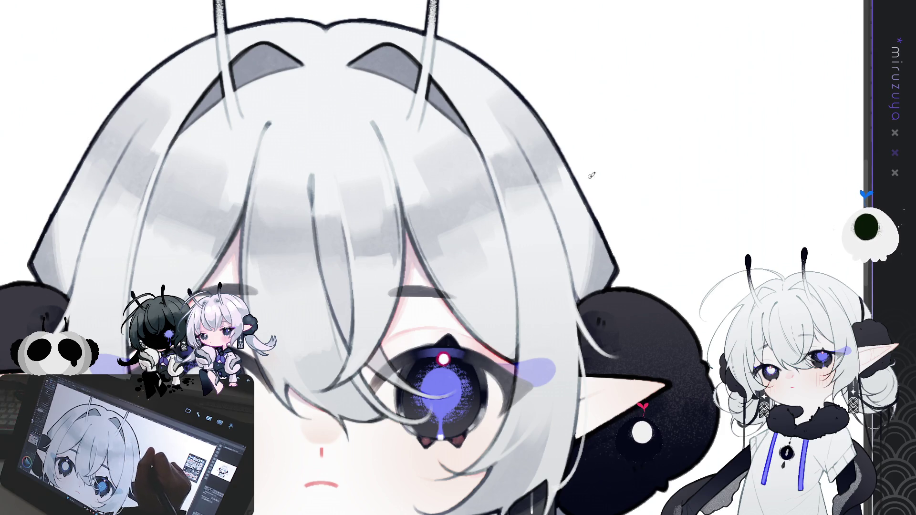
pyautogui.moveTo(648, 209); pyautogui.dragTo(684, 162)
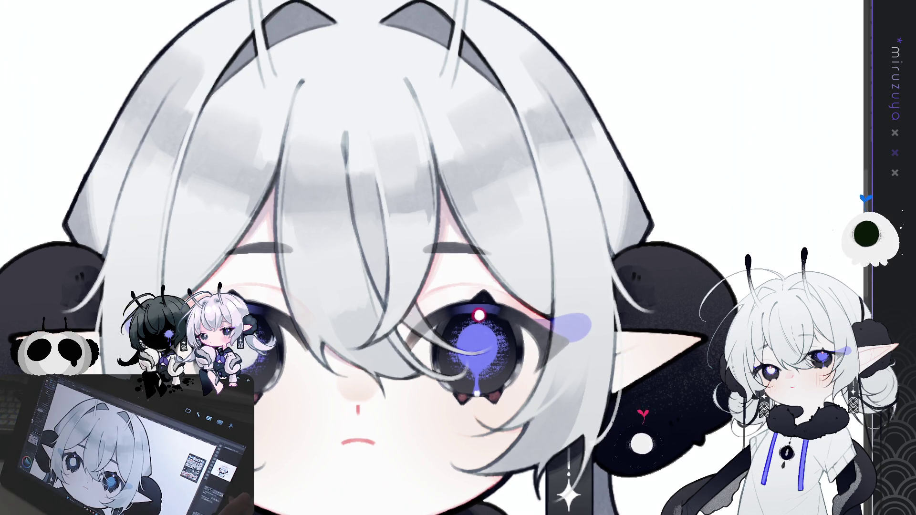
pyautogui.hotkey('ctrl', '0')
pyautogui.hotkey('ctrl', '+')
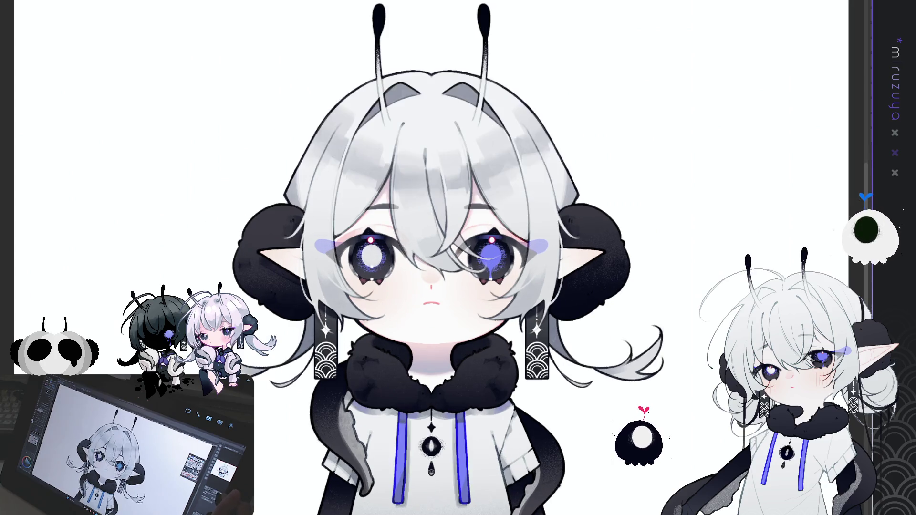
pyautogui.hotkey('ctrl', '+')
pyautogui.hotkey('ctrl', '+')
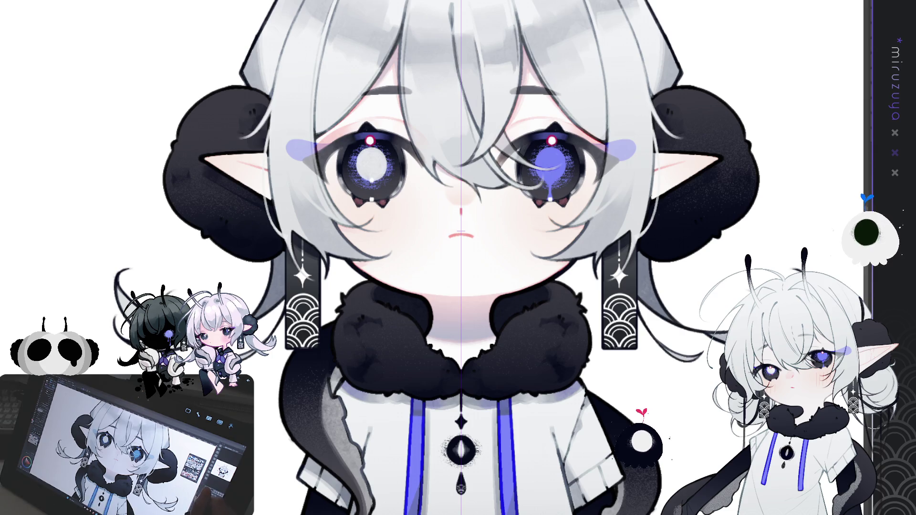
pyautogui.hotkey('ctrl', '0')
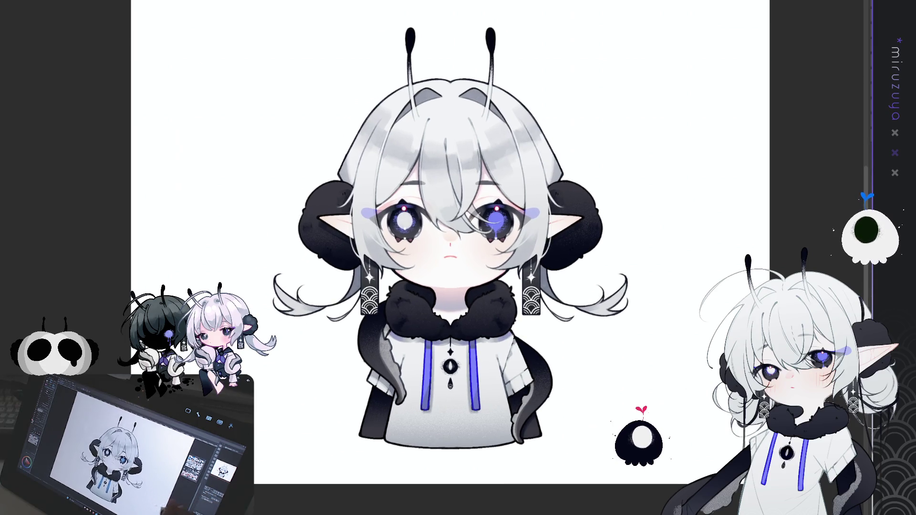
pyautogui.hotkey('ctrl', '+')
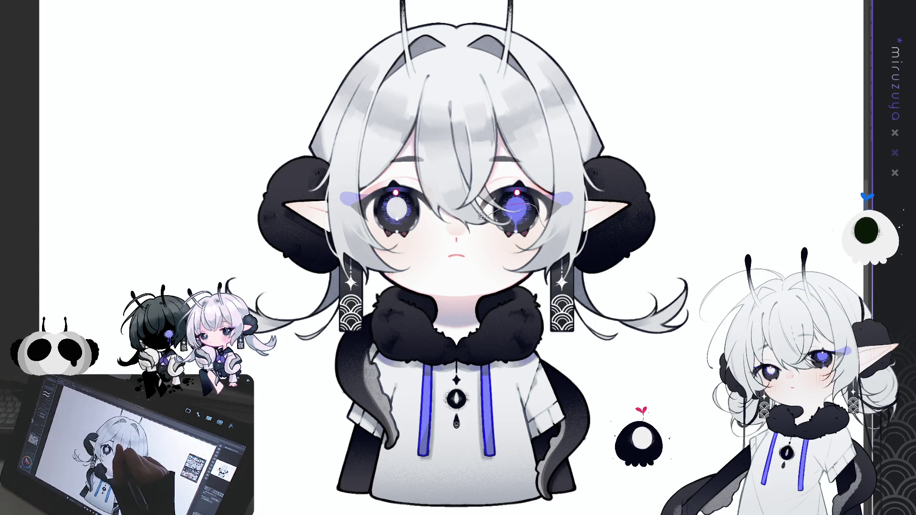
pyautogui.moveTo(480, 215)
pyautogui.mouseDown()
pyautogui.moveTo(568, 181)
pyautogui.moveTo(480, 217)
pyautogui.moveTo(336, 176)
pyautogui.moveTo(391, 144)
pyautogui.moveTo(431, 160)
pyautogui.moveTo(450, 203)
pyautogui.mouseUp()
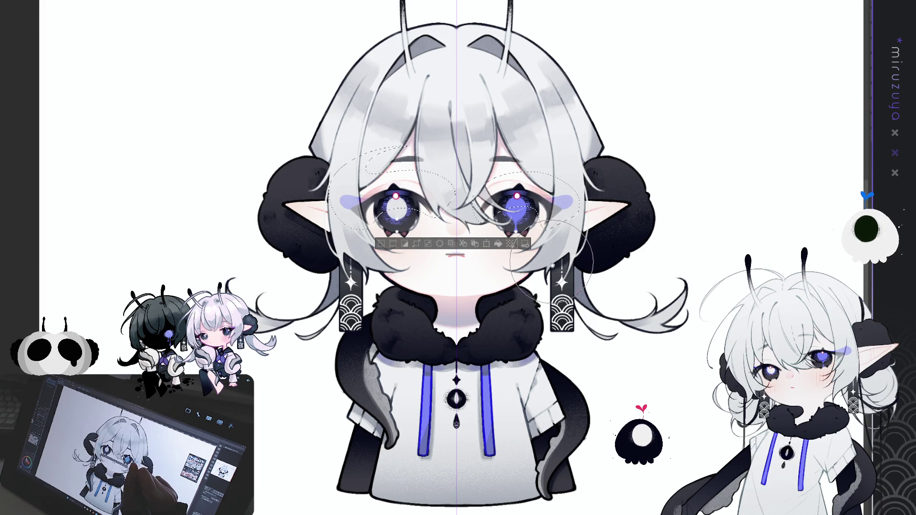
pyautogui.click(382, 244)
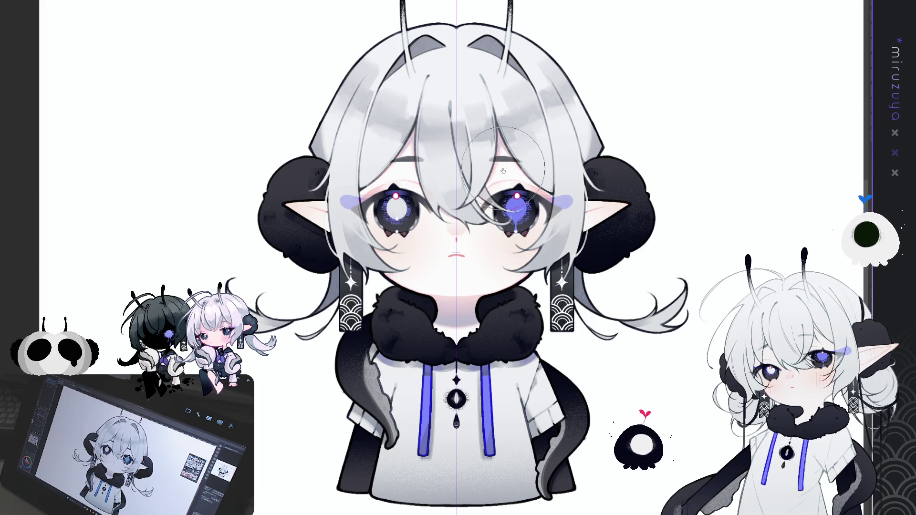